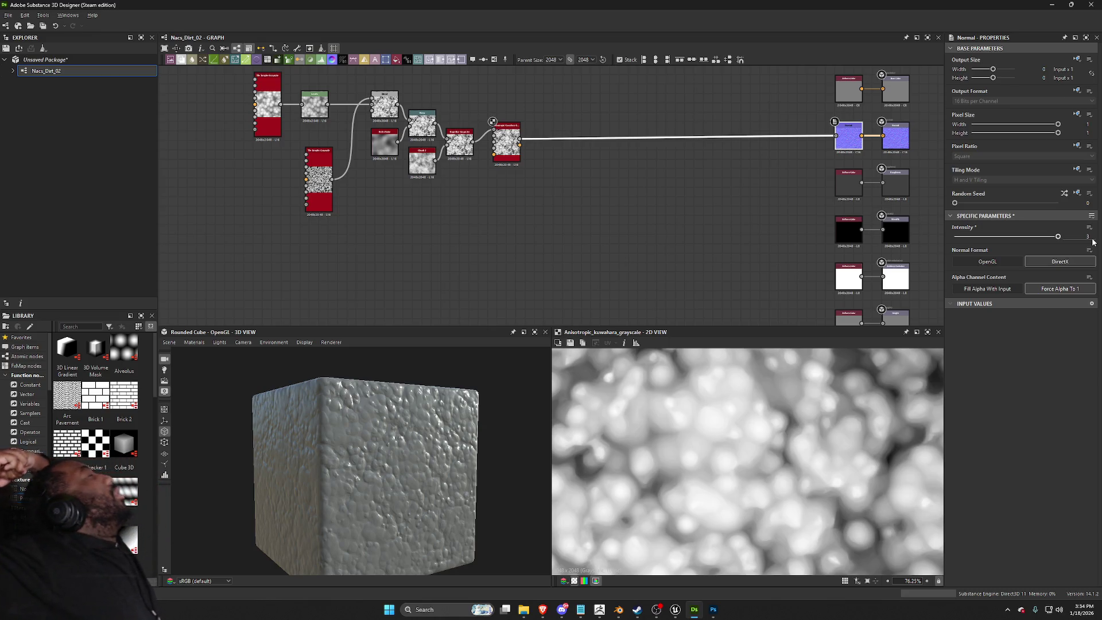
Step: Move the Normal node left toward the kuwahara node
key("space")
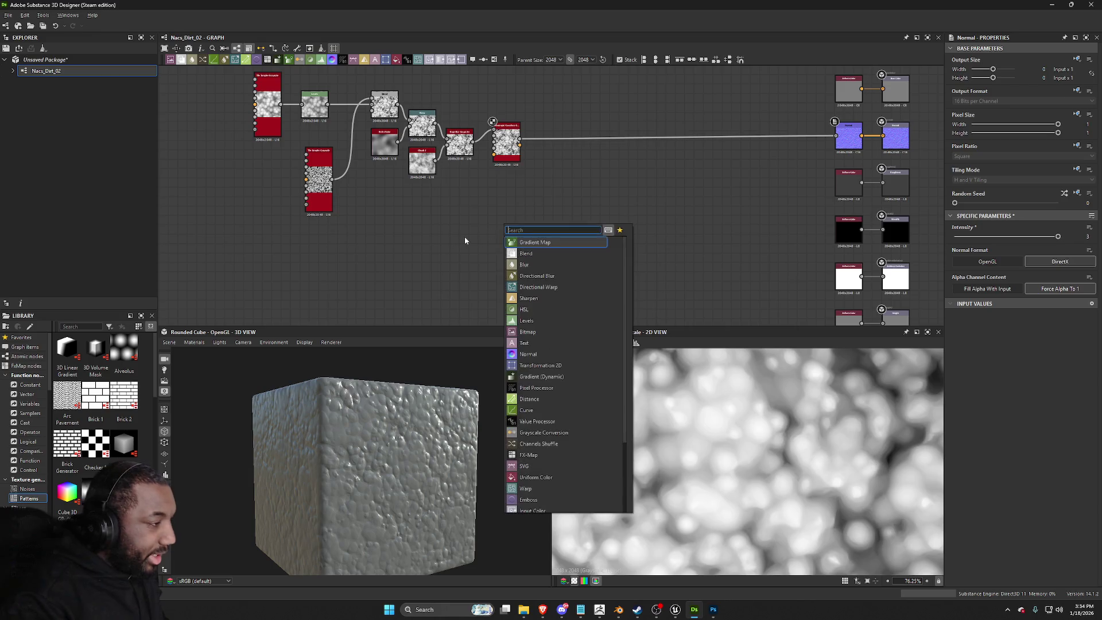
key("Escape")
left_click_drag(519, 140, 592, 226)
key("Escape")
left_click_drag(848, 141, 688, 141)
Step: Brighten the Uniform Color output to near-white (252) and nudge Normal further left
left_click(846, 182)
left_click_drag(1021, 265, 1093, 263)
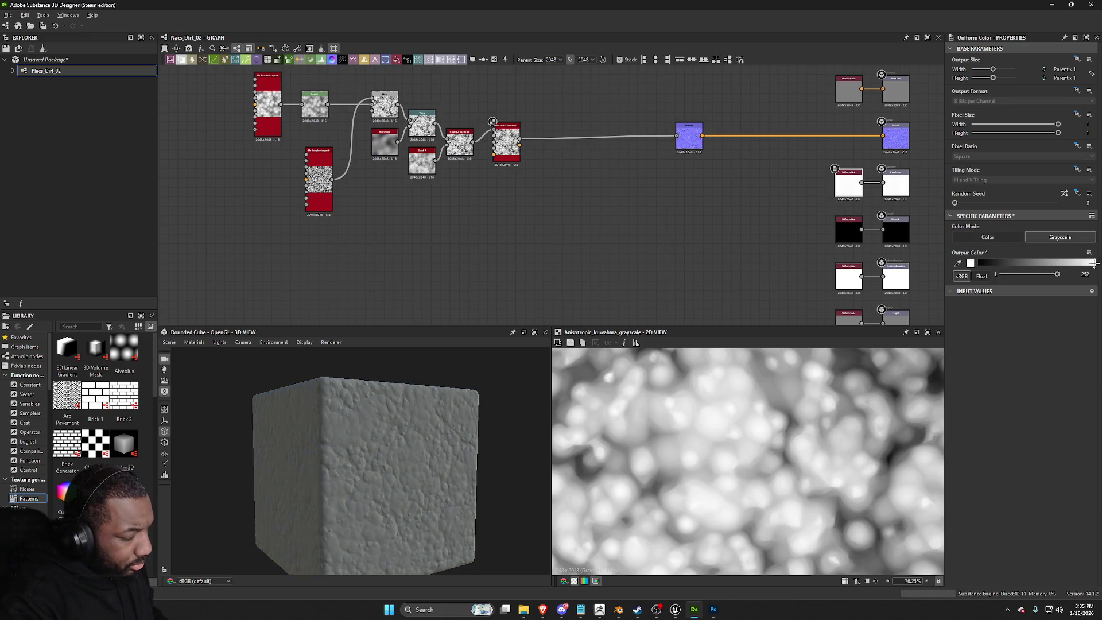
scroll(516, 442, "up", 5)
mouse_move(692, 135)
left_mouse_down()
mouse_move(619, 136)
mouse_move(599, 187)
left_mouse_up()
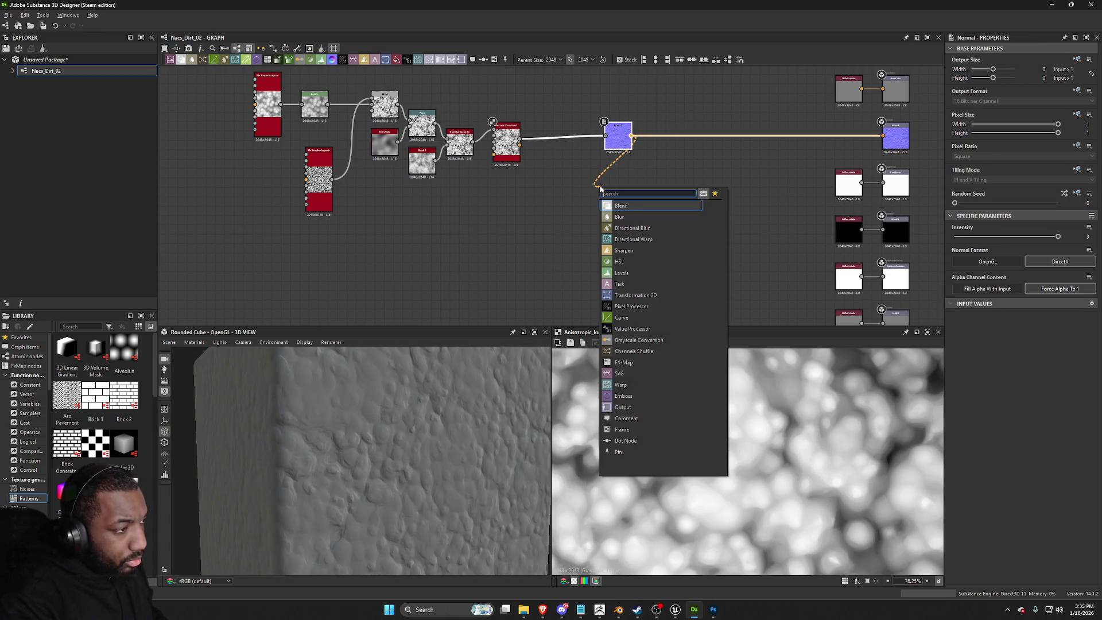
Step: Add a Curvature Smooth node after Normal and tidy the node placement
type("curvature smooth")
key("Return")
scroll(635, 171, "up", 3)
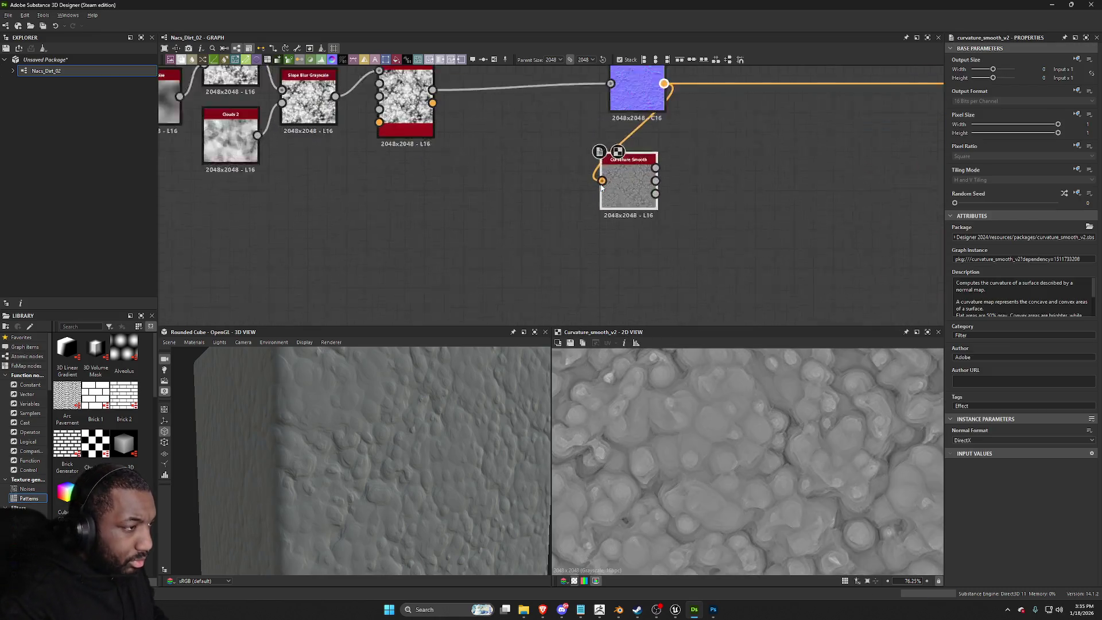
middle_click_drag(643, 78, 646, 169)
left_click_drag(646, 169, 632, 169)
middle_click_drag(663, 163, 665, 127)
Step: Branch a Normal To Height HQ node off Normal, placed under Curvature Smooth
left_click(665, 127)
left_click_drag(667, 113, 631, 282)
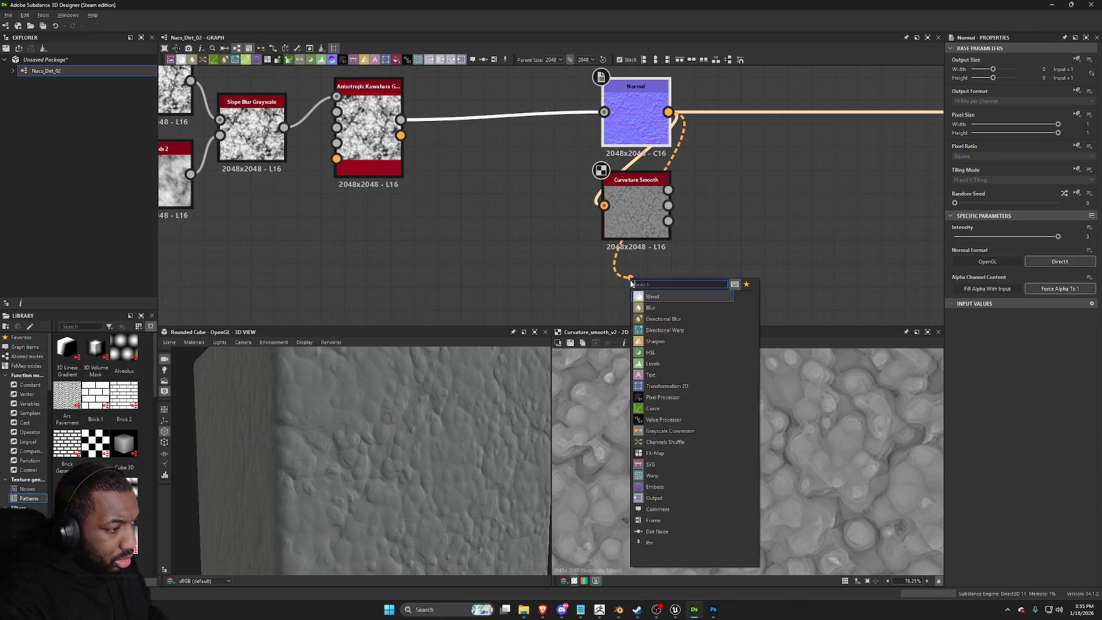
type("Normal to")
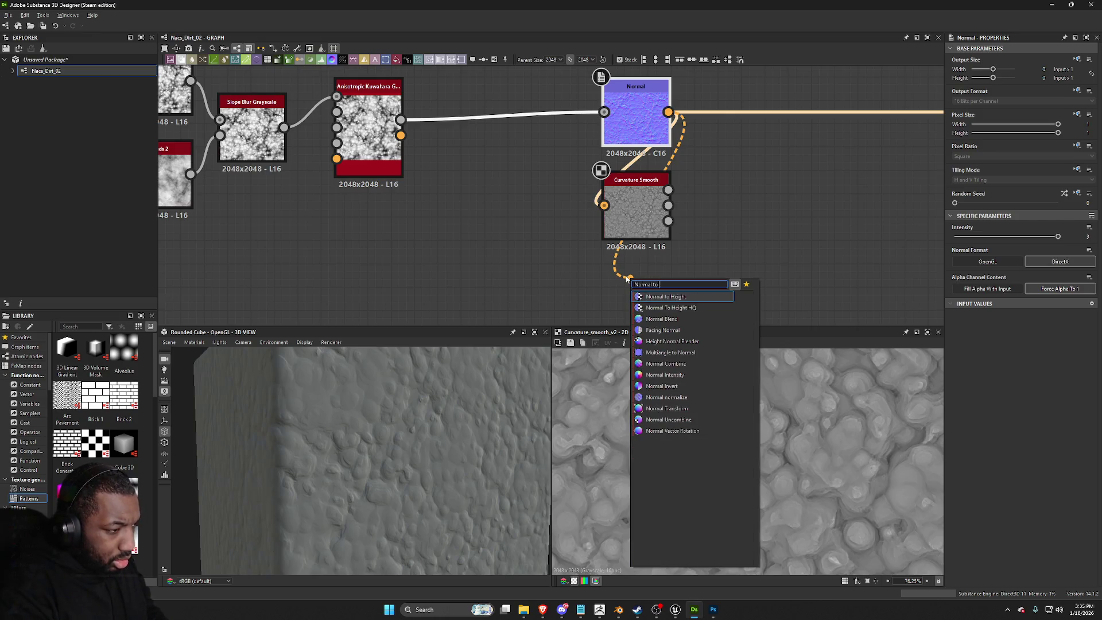
left_click(671, 308)
left_click_drag(671, 276, 646, 301)
Step: Set Normal To Height HQ to Height Normalize True, Quality High, Relief Balance 0.14
left_click(1031, 511)
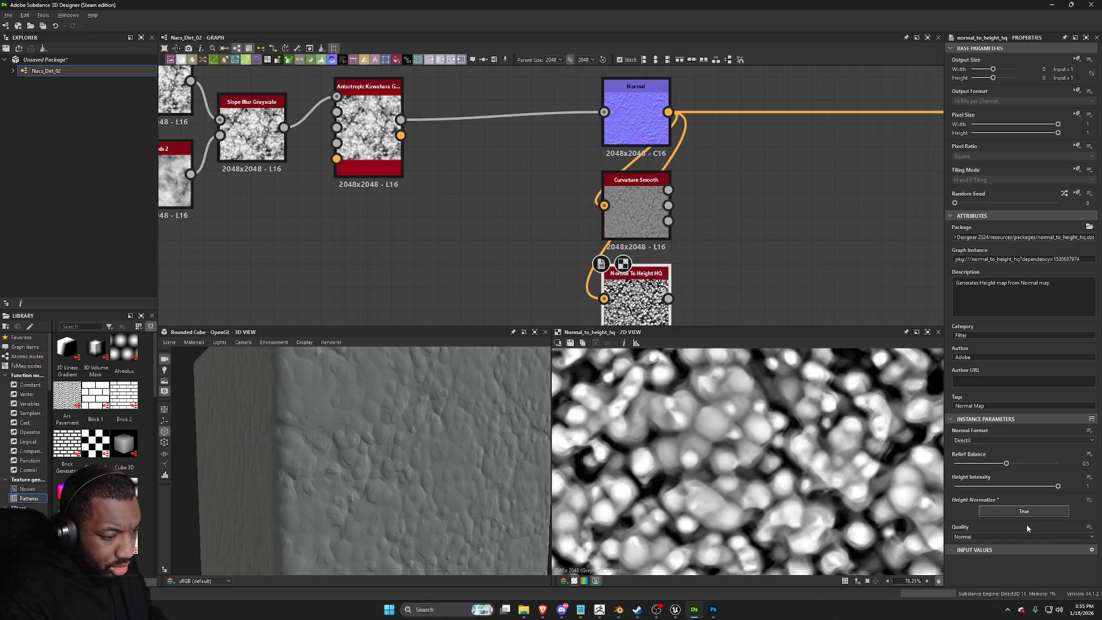
left_click(1026, 536)
left_click(1019, 548)
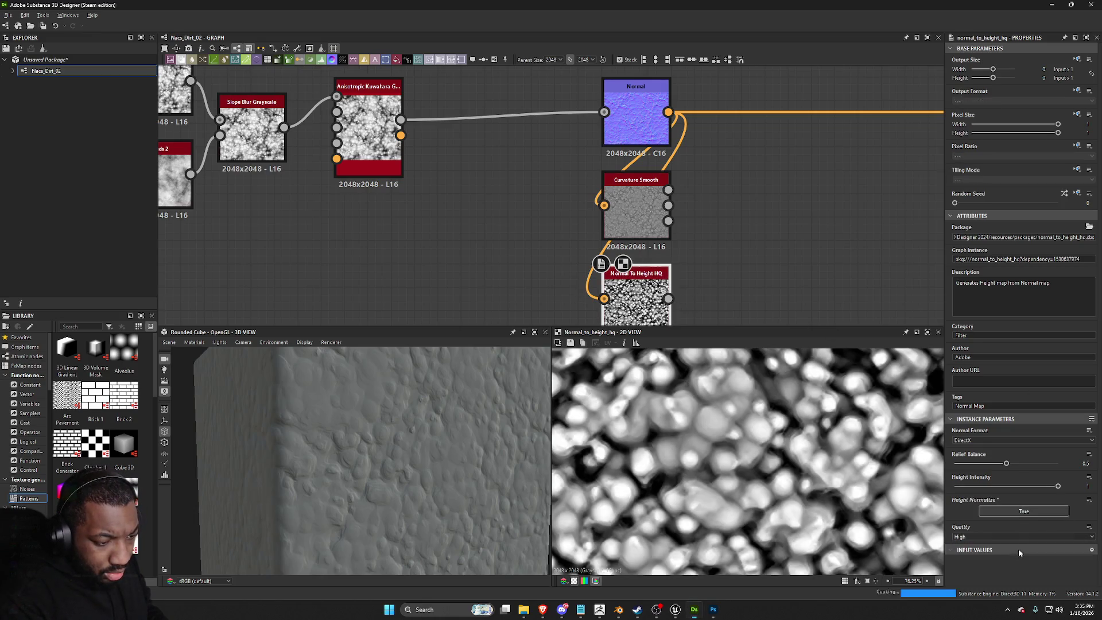
left_click_drag(1008, 467, 969, 463)
scroll(624, 260, "down", 2)
middle_click_drag(631, 287, 631, 224)
scroll(635, 275, "up", 2)
Step: Add an Ambient Occlusion (HBAO) node from the height output
left_click_drag(635, 275, 614, 312)
type("Am")
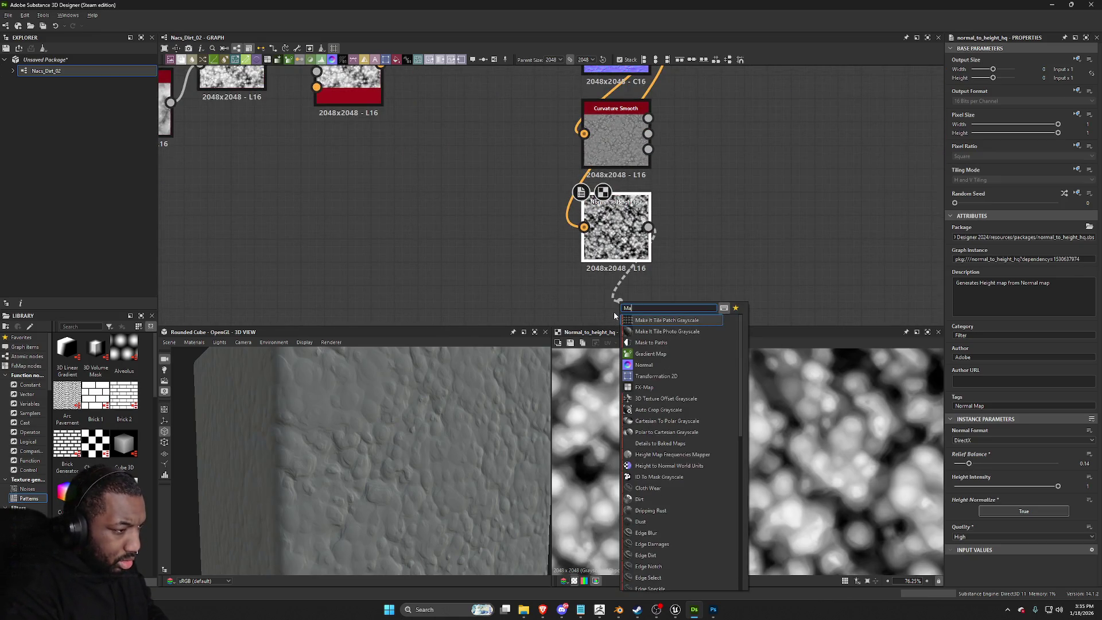
type("bie")
key("Down")
key("Up")
key("Return")
Step: Line up the HBAO node under Normal To Height HQ and set quality to 16 samples
scroll(614, 310, "up", 2)
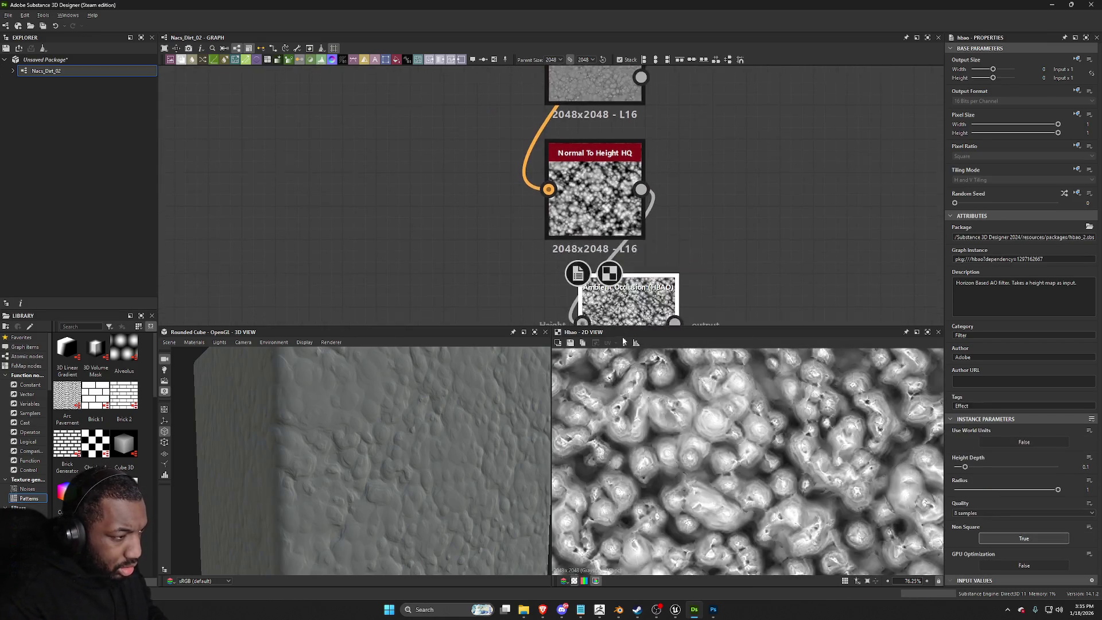
left_click_drag(614, 297, 580, 297)
left_click(981, 512)
left_click(970, 521)
left_click(970, 512)
left_click(964, 535)
Step: Lower the HBAO Height Depth to 0.02, then frame the graph and 3D preview
left_click_drag(973, 469, 961, 467)
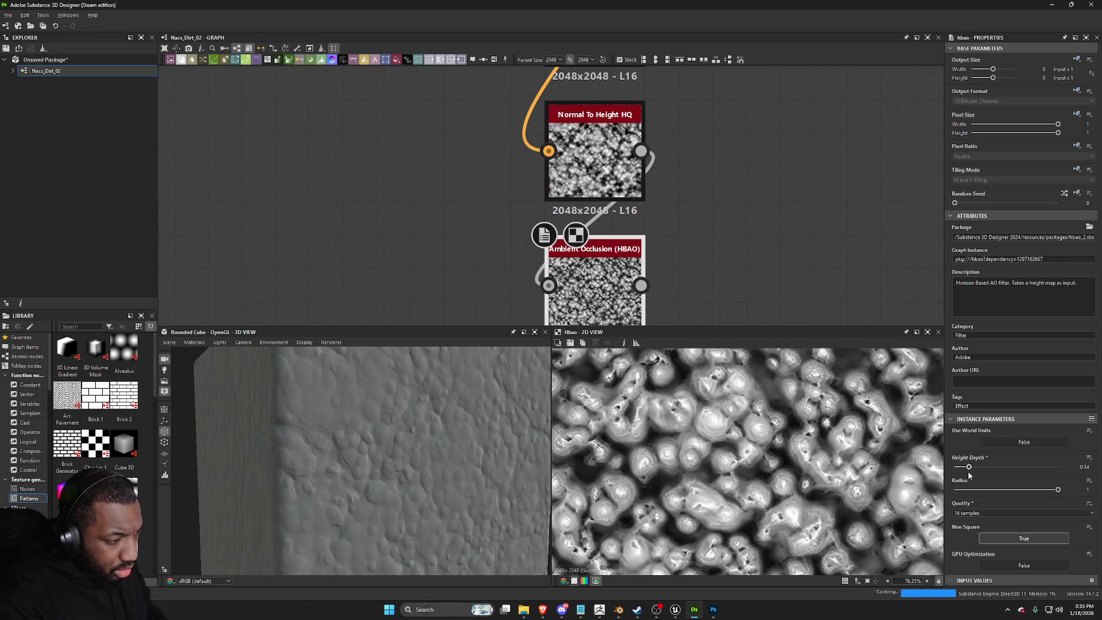
left_click_drag(962, 478, 957, 477)
key("f")
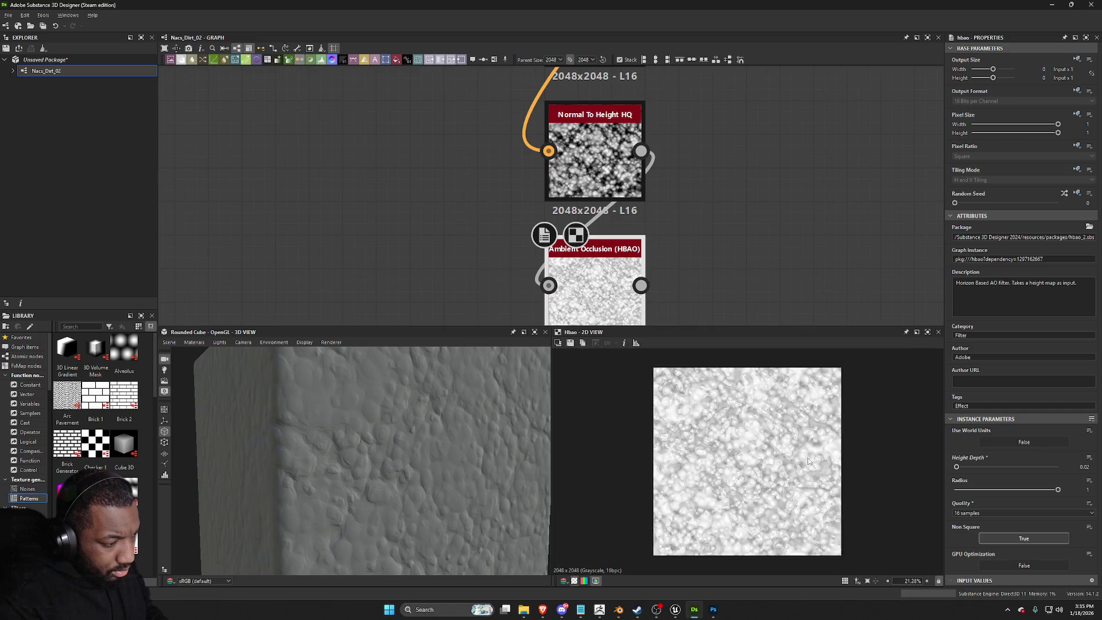
key("f")
scroll(557, 234, "up", 3)
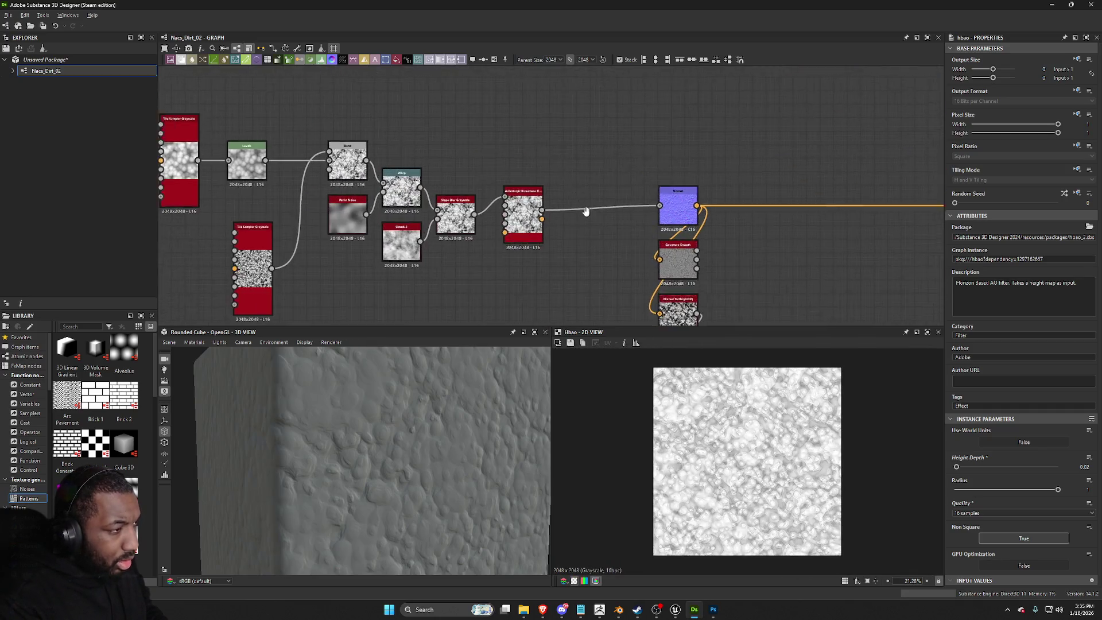
middle_click_drag(557, 234, 589, 291)
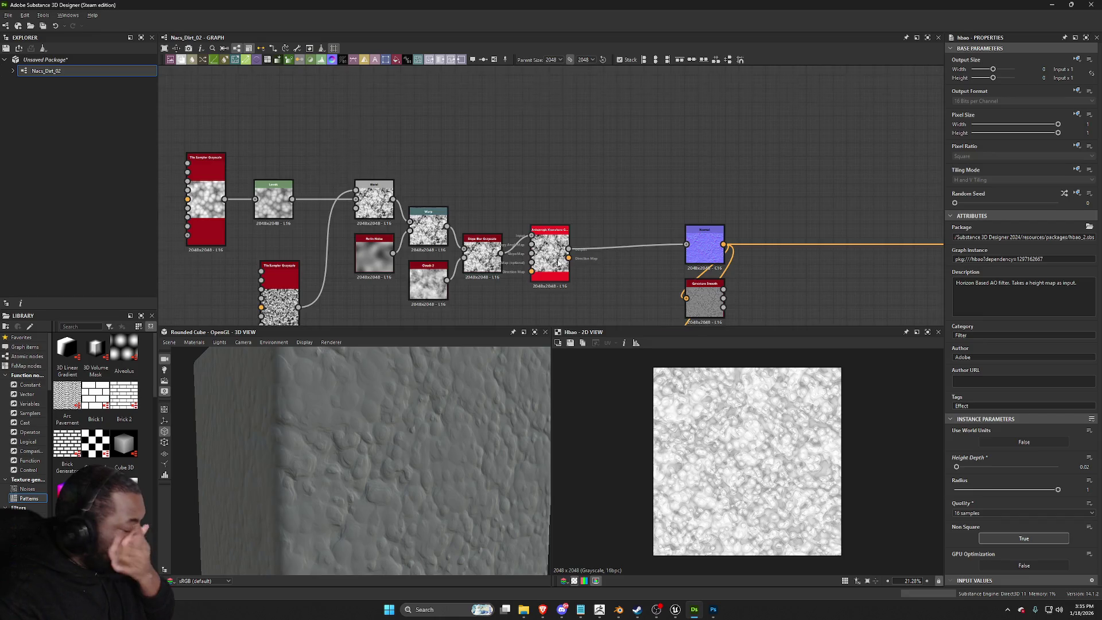
scroll(562, 258, "down", 2)
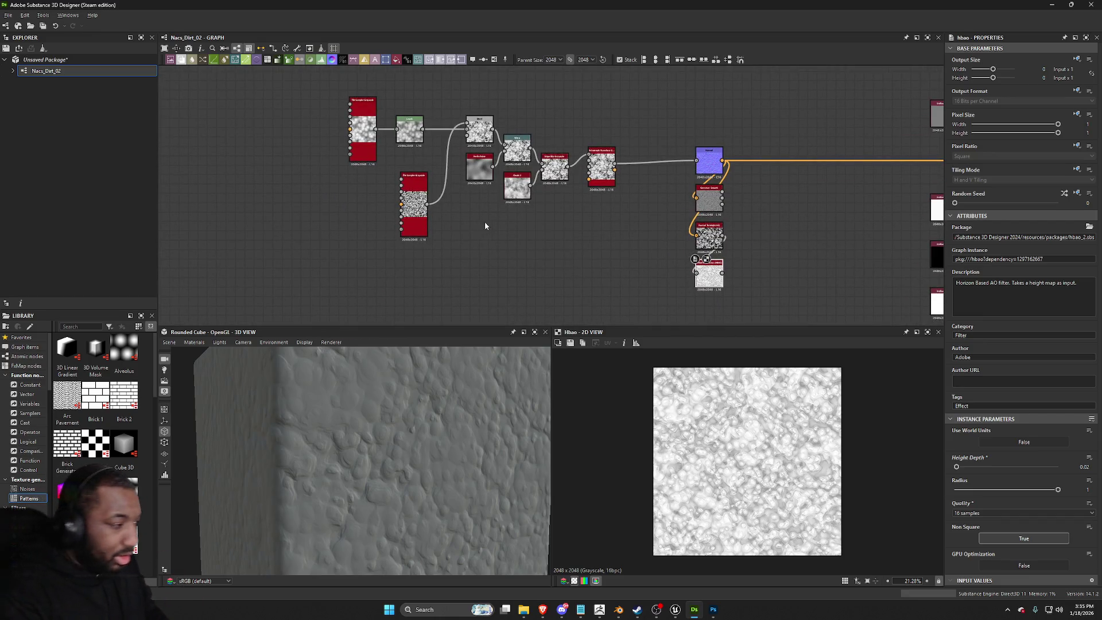
scroll(483, 224, "down", 1)
left_click_drag(432, 439, 431, 407)
Step: Add a Shape node in empty graph space
right_click(456, 267)
right_click(408, 282)
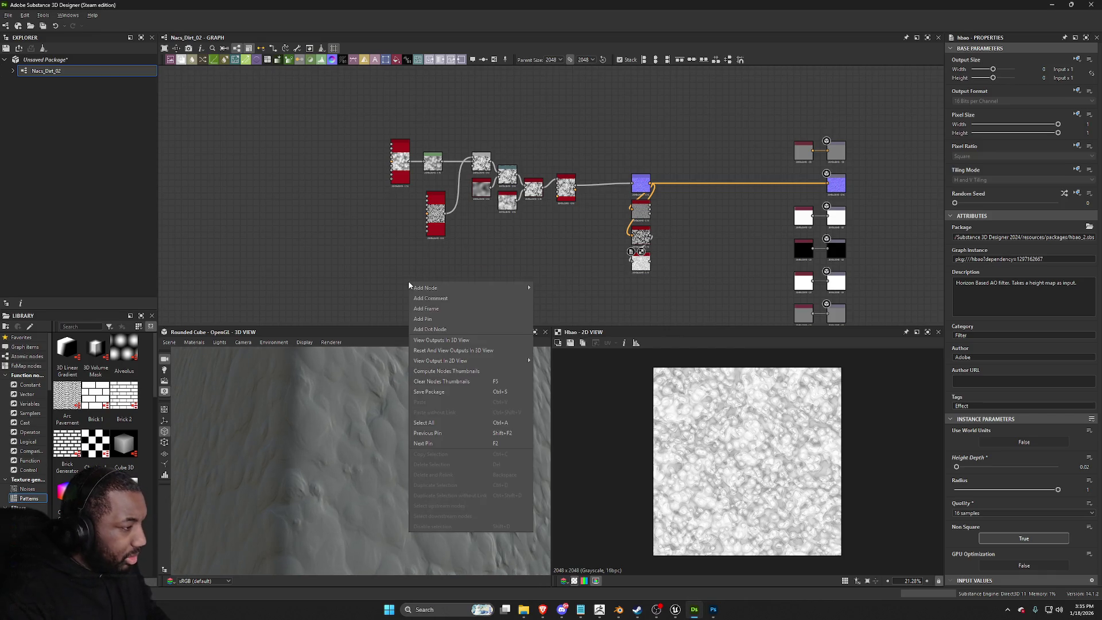
key("space")
type("shape")
key("Return")
key("f")
Step: Set the Shape pattern to Paraboloid with Scale 0.6
left_click(987, 464)
left_click(989, 491)
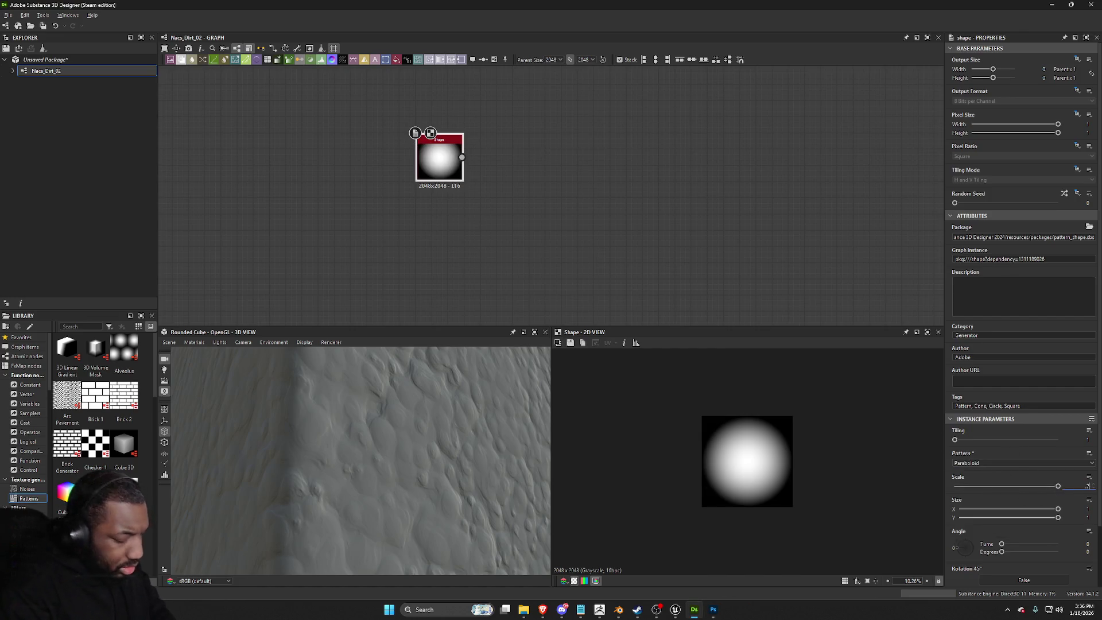
key("Return")
left_click_drag(1034, 486, 1016, 486)
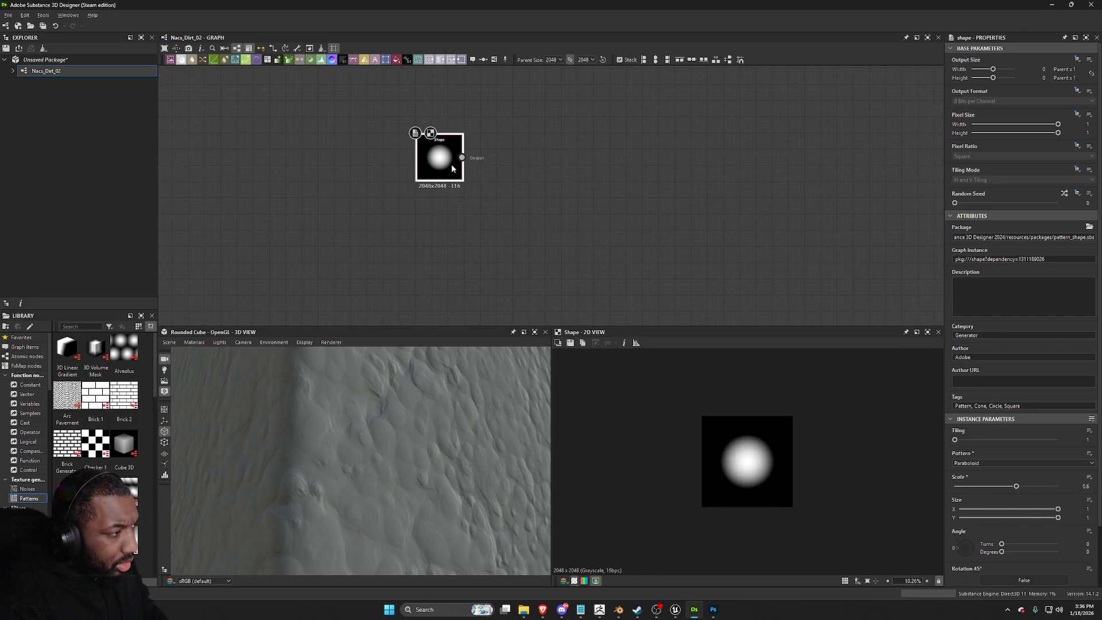
Step: Feed the Shape into a Warp node with Perlin Noise in its gradient input
key("space")
type("warp")
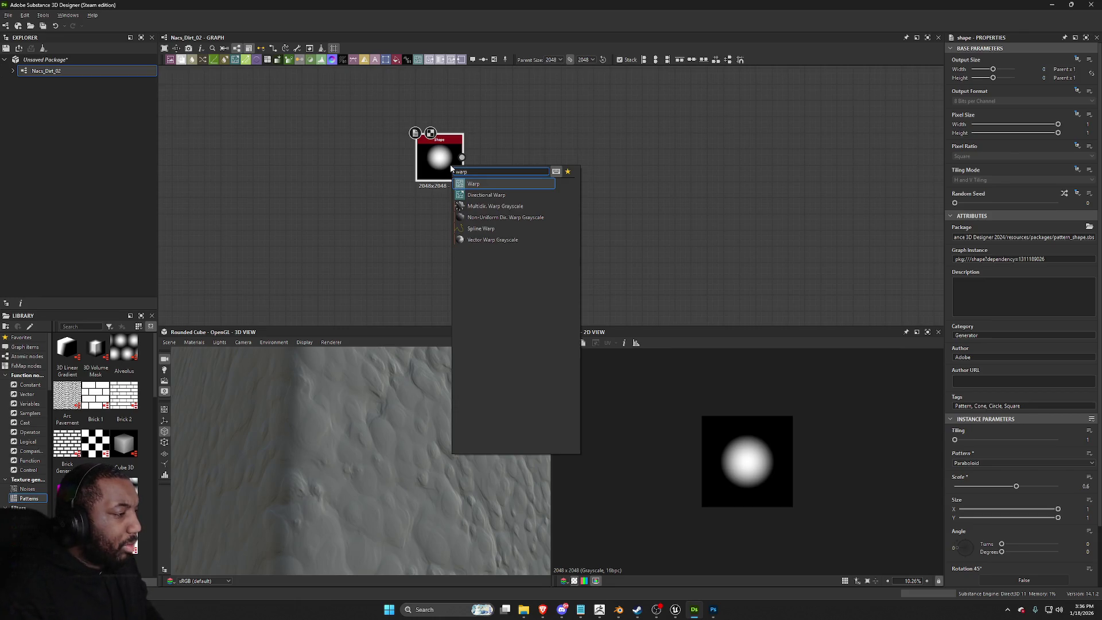
key("Return")
mouse_move(498, 162)
left_mouse_down()
mouse_move(447, 215)
mouse_move(460, 249)
mouse_move(439, 225)
left_mouse_up()
type("perlin")
key("Return")
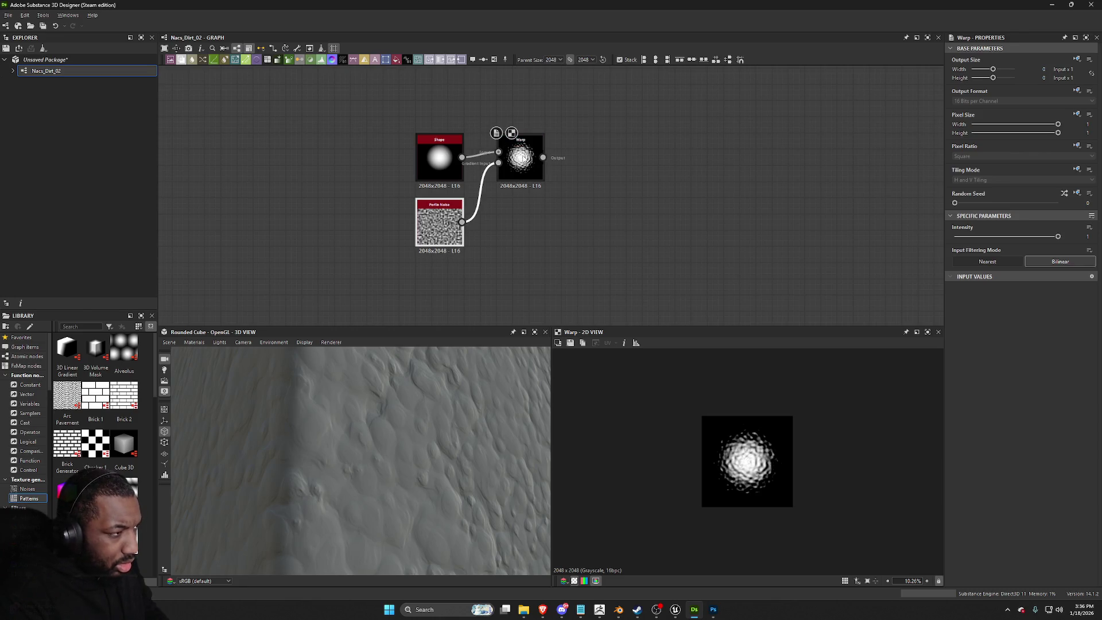
left_click_drag(523, 159, 499, 194)
Step: Set the Perlin Noise scale to 7
left_click(424, 236)
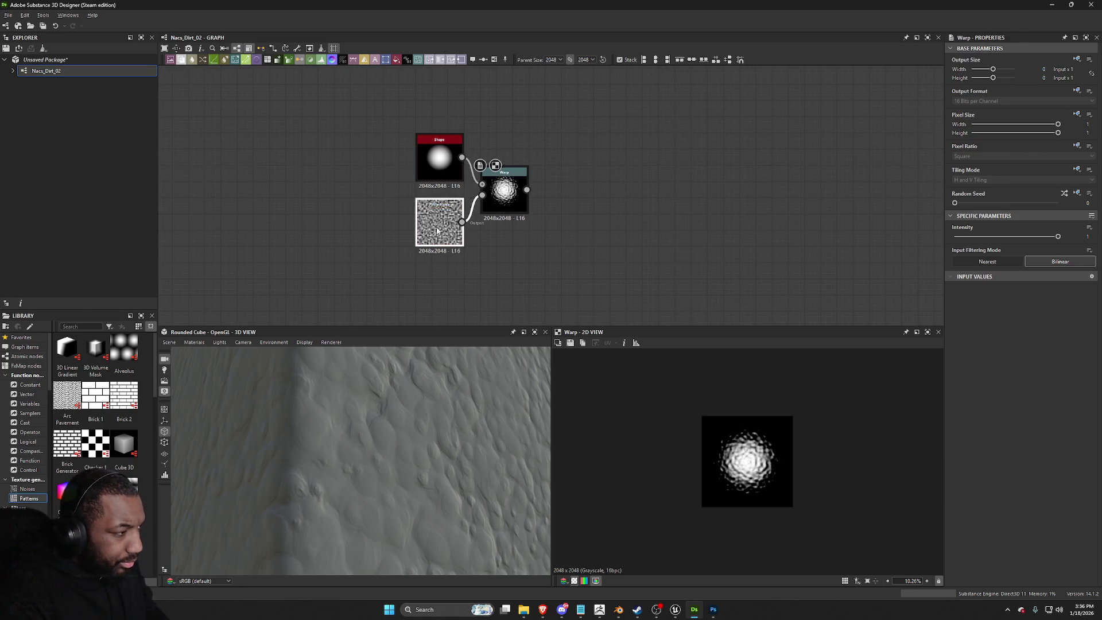
left_click_drag(971, 441, 965, 441)
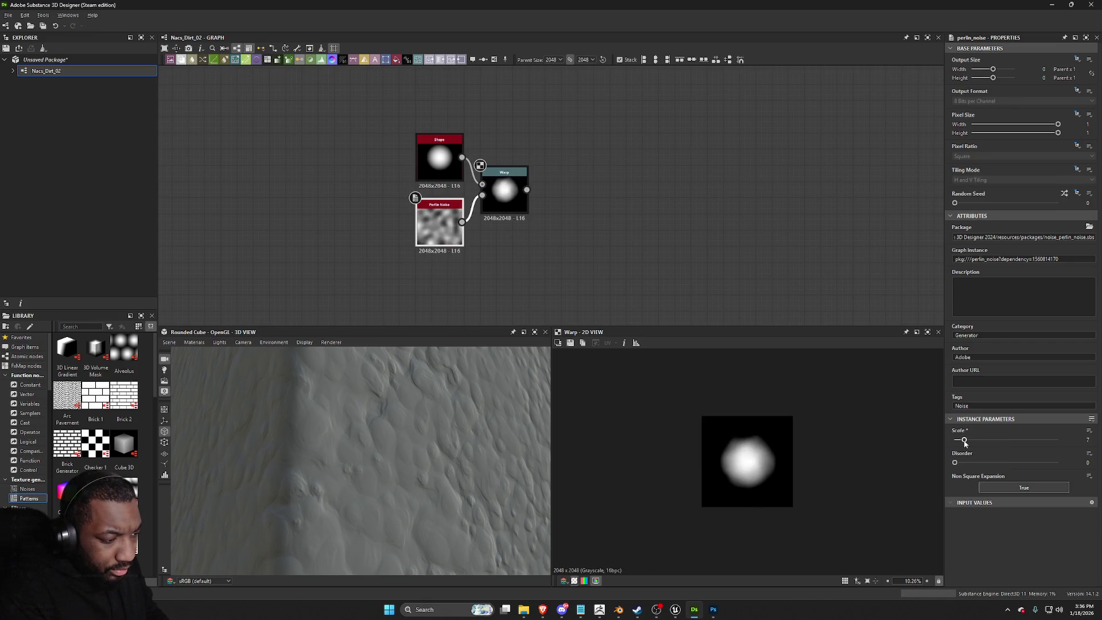
left_click(516, 194)
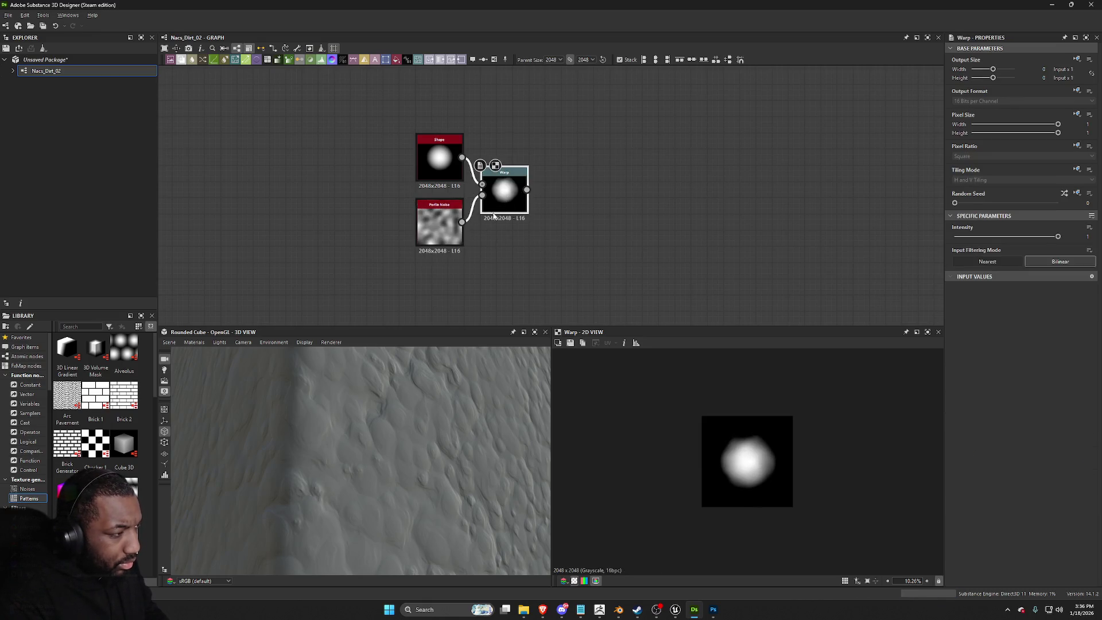
left_click(513, 276)
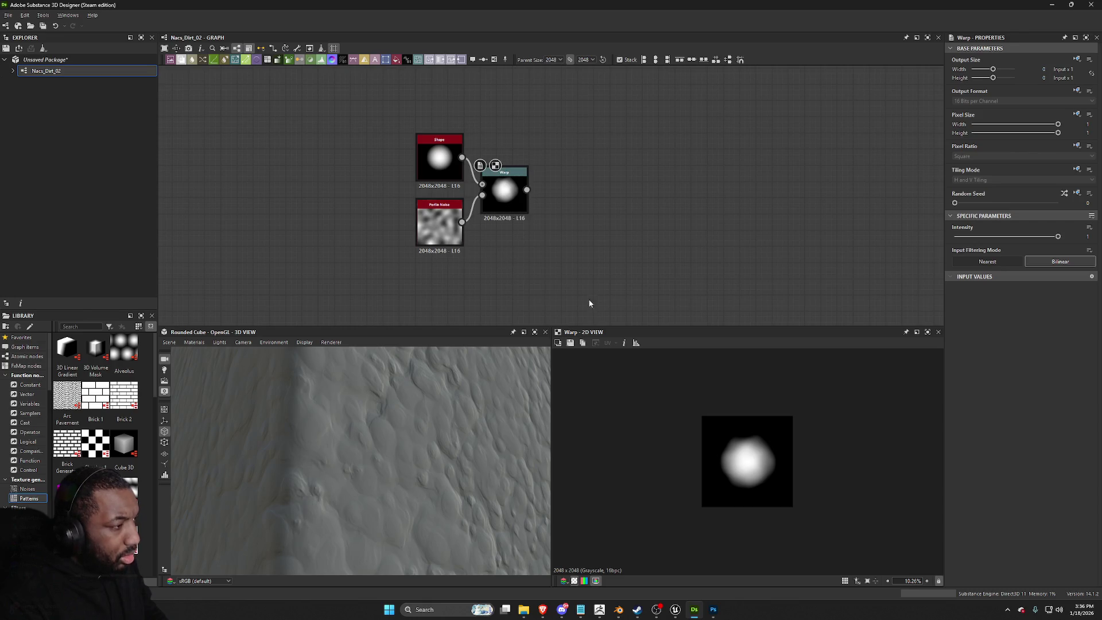
left_click(439, 160)
Step: Branch a Directional Warp node off the Shape output, placed above the others
left_click_drag(461, 157, 501, 137)
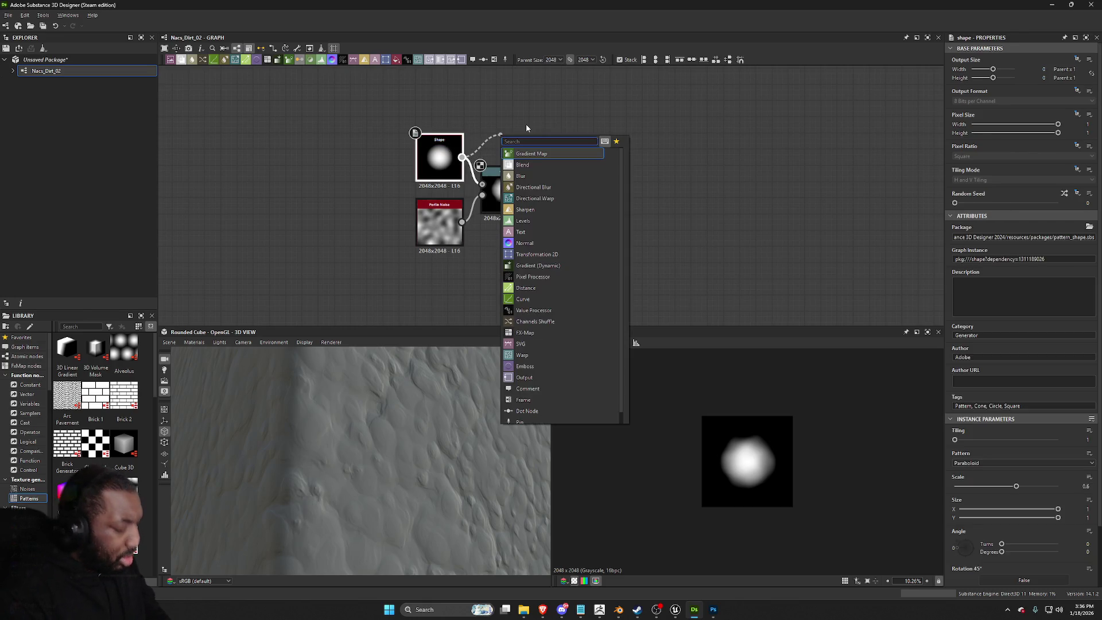
type("direc")
key("Down")
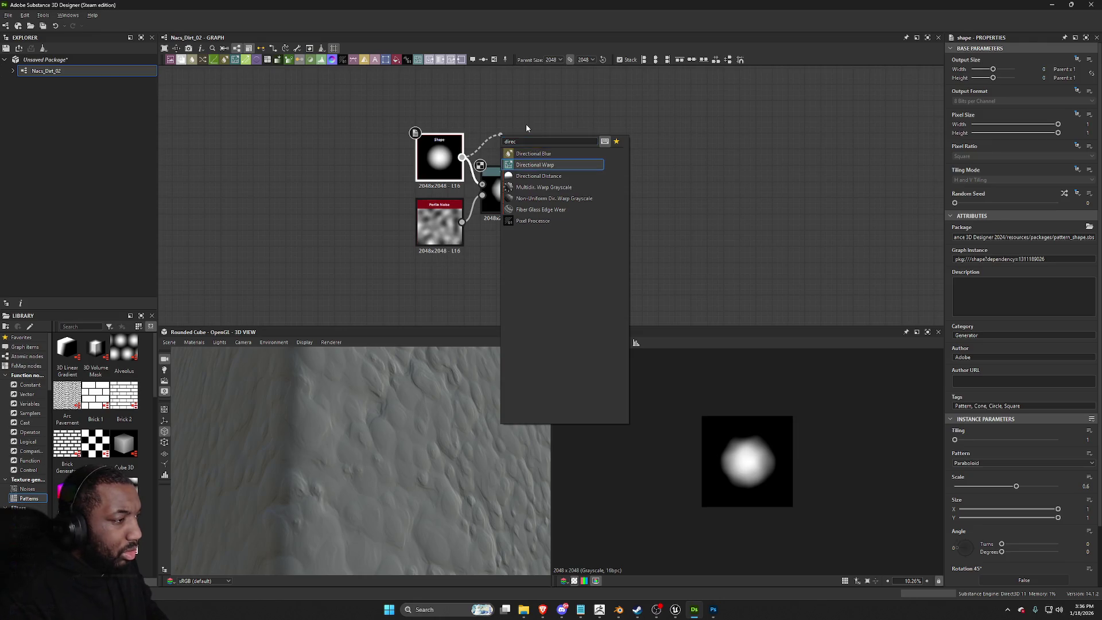
key("Return")
left_click_drag(504, 138, 504, 95)
Step: Copy the Perlin Noise and feed the copy into Directional Warp
left_click(439, 227)
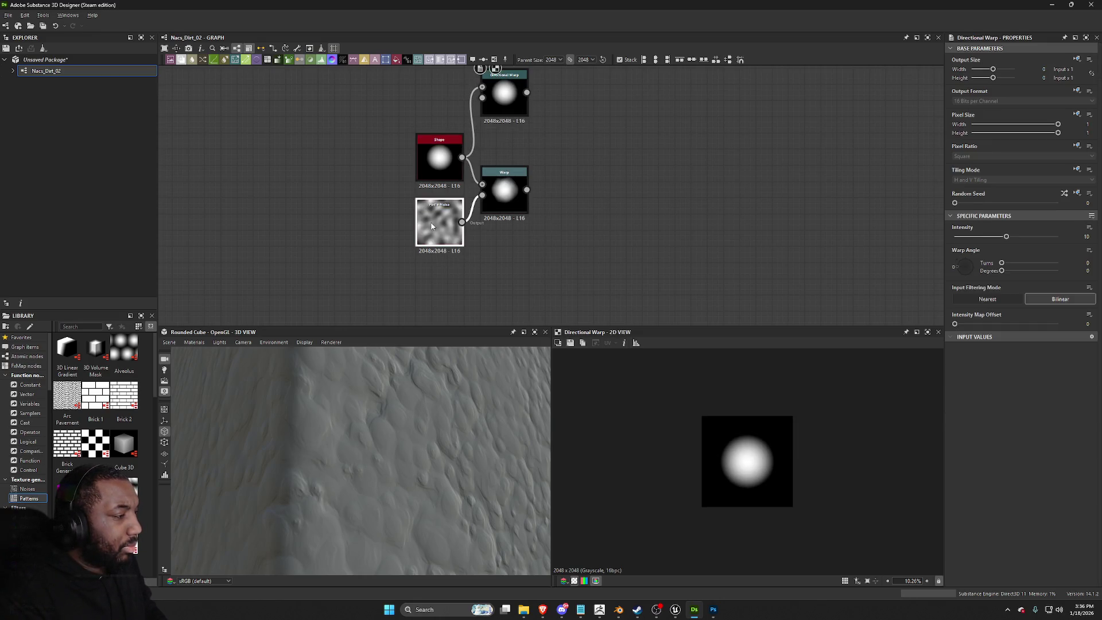
key("ctrl+c")
middle_click_drag(439, 226, 452, 327)
key("ctrl+v")
left_click_drag(428, 243, 431, 188)
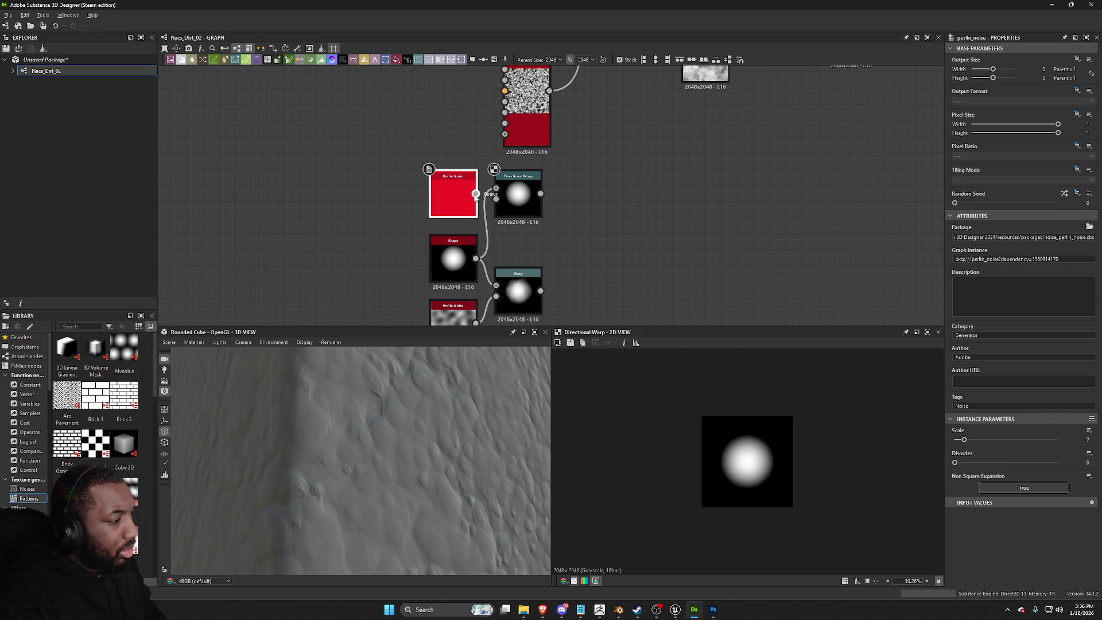
left_click_drag(476, 194, 496, 198)
Step: Set Directional Warp Intensity to 60 and rotate its Warp Angle
left_click(505, 183)
left_click_drag(1006, 237, 1058, 236)
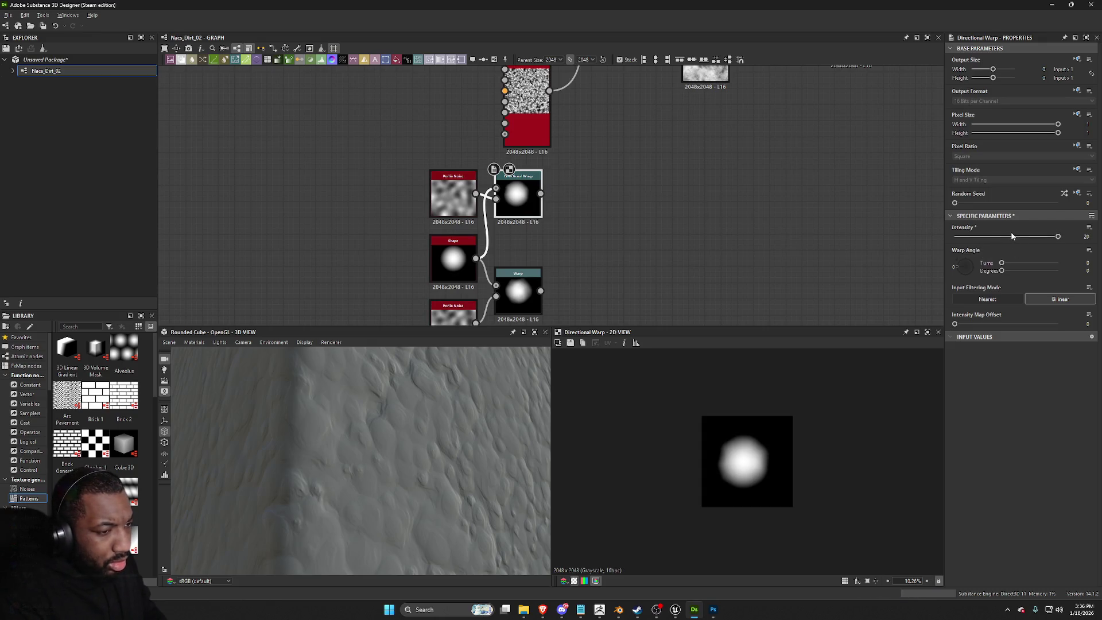
left_click_drag(970, 265, 959, 282)
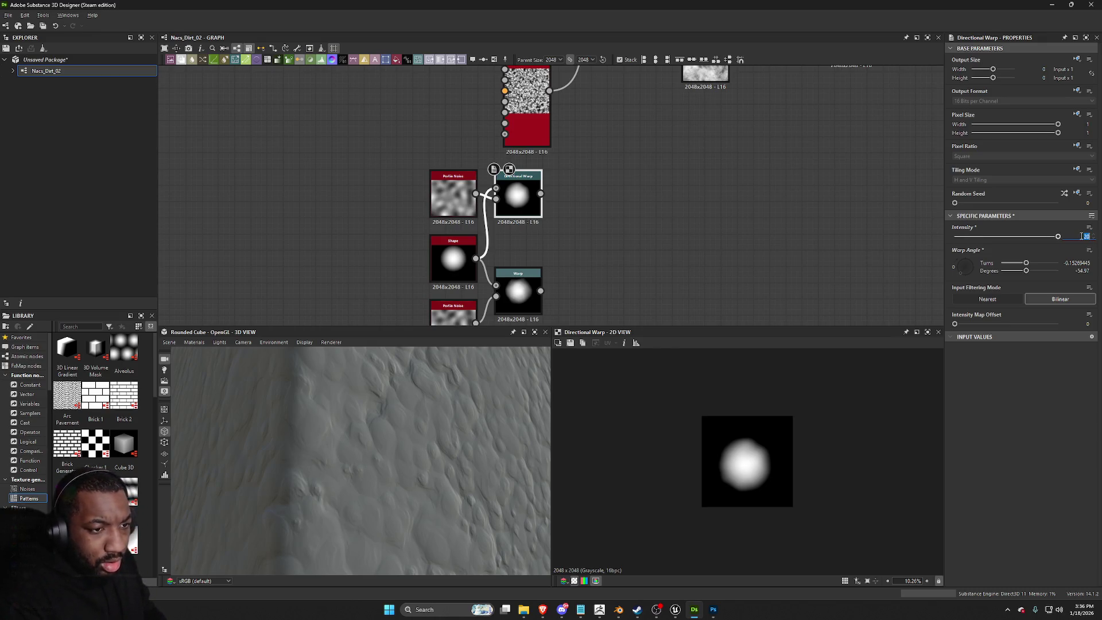
key("Return")
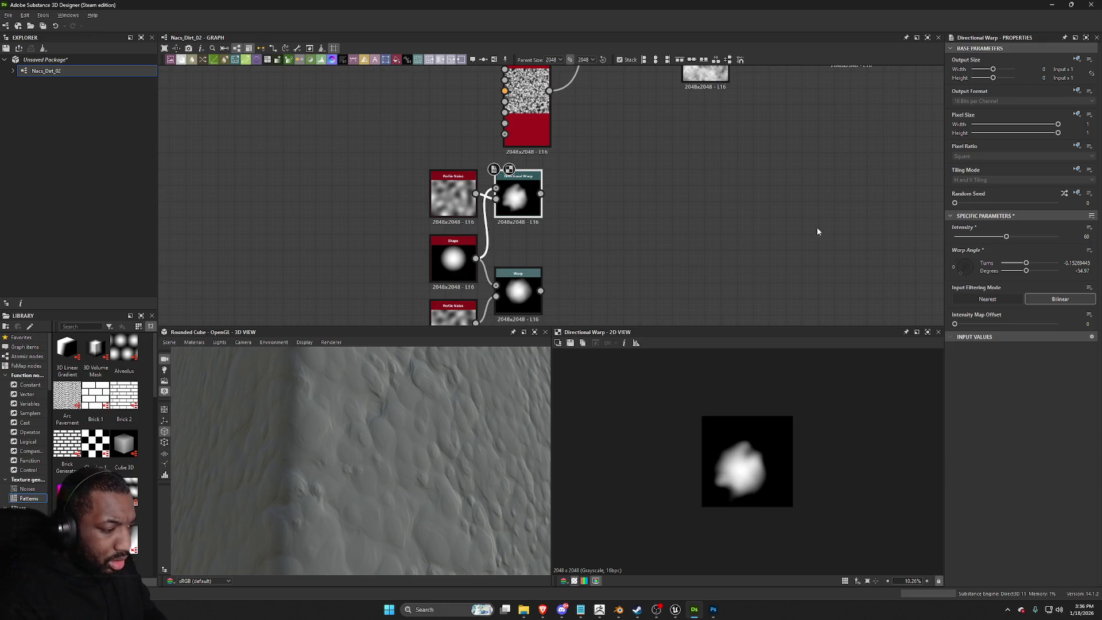
Step: Add a Levels node after Directional Warp, moving the black input right to tighten the blob
left_click_drag(520, 204, 561, 204)
key("space")
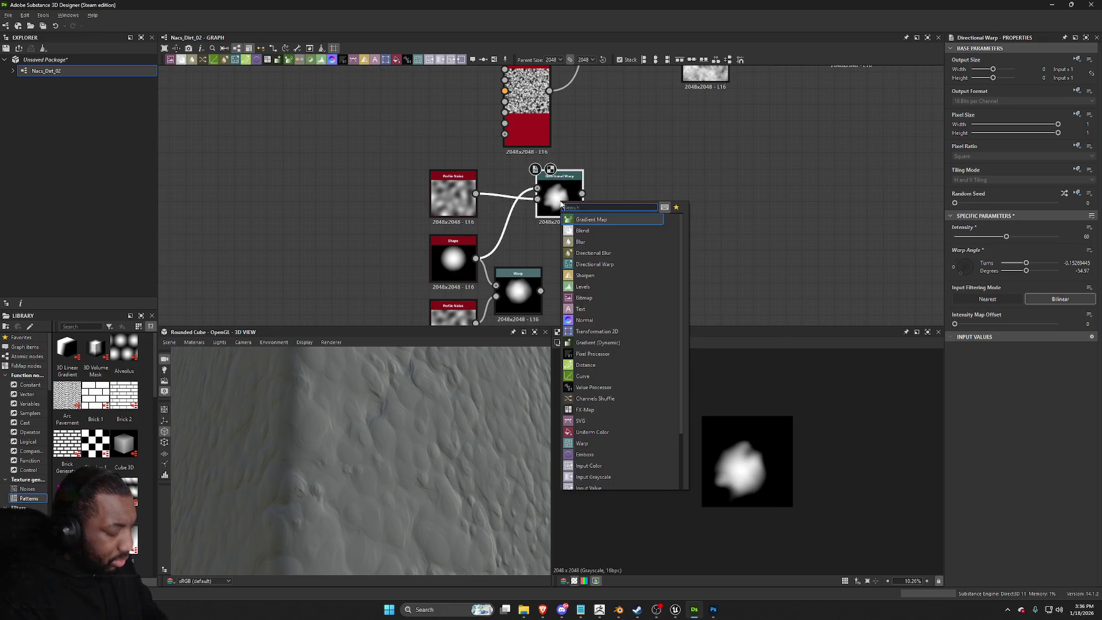
type("lev")
key("Return")
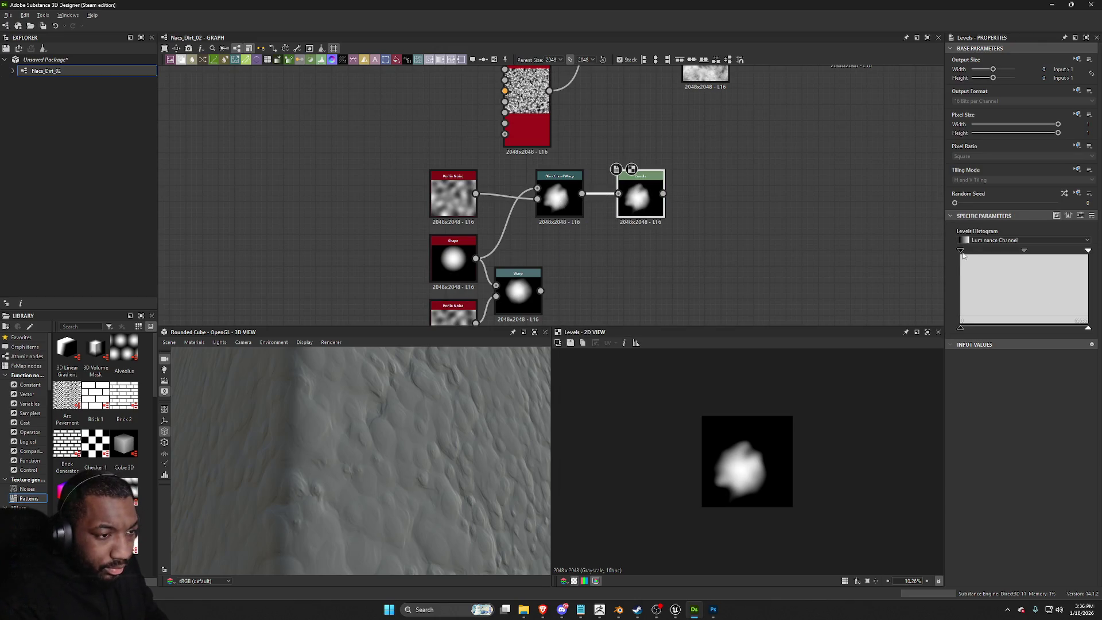
left_click_drag(962, 253, 986, 254)
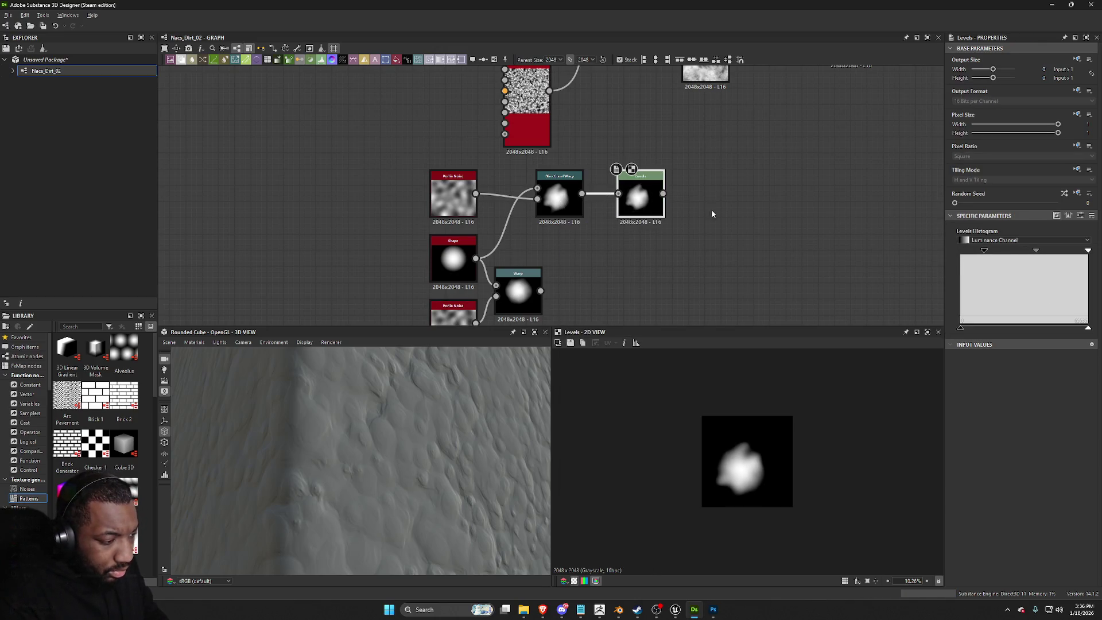
Step: Move the blob-building node group lower in the graph
scroll(529, 267, "down", 1)
left_click_drag(669, 307, 496, 220)
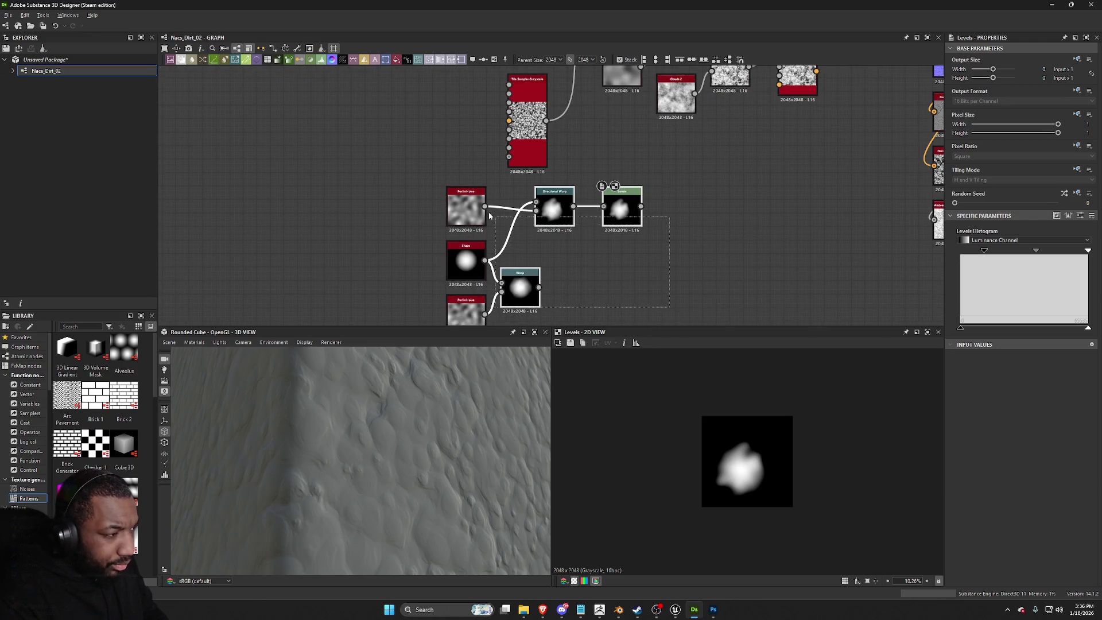
scroll(496, 219, "down", 2)
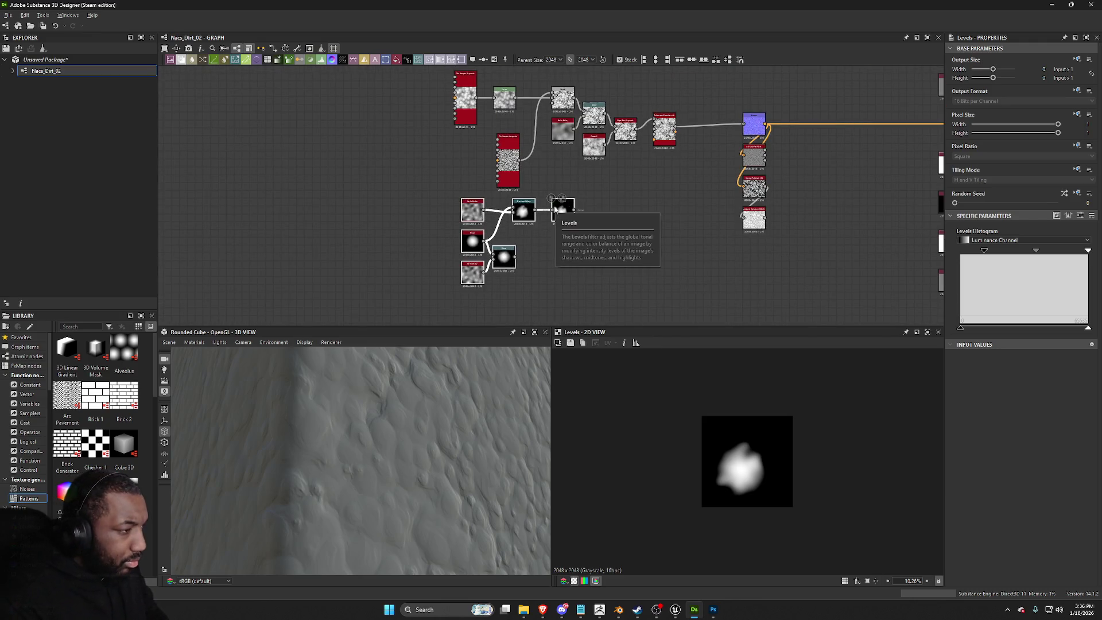
left_click_drag(556, 210, 563, 263)
middle_click_drag(563, 262, 563, 223)
Step: Preview the Warp output and move the Shape left to make room after it
scroll(461, 270, "up", 3)
mouse_move(462, 269)
middle_mouse_down()
mouse_move(539, 116)
mouse_move(553, 172)
middle_mouse_up()
double_click(535, 102)
left_click(467, 137)
middle_click_drag(472, 132, 465, 186)
left_click_drag(465, 186, 361, 186)
Step: Insert a Transformation 2D after the Shape and squash the blob vertically
left_click(389, 60)
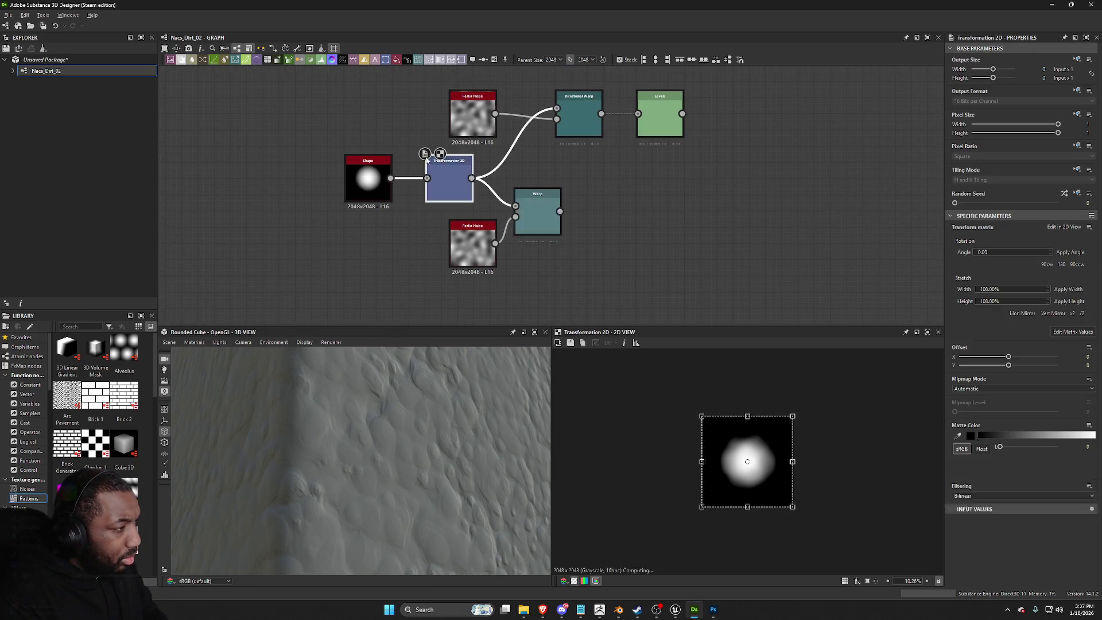
double_click(533, 198)
left_click(449, 175)
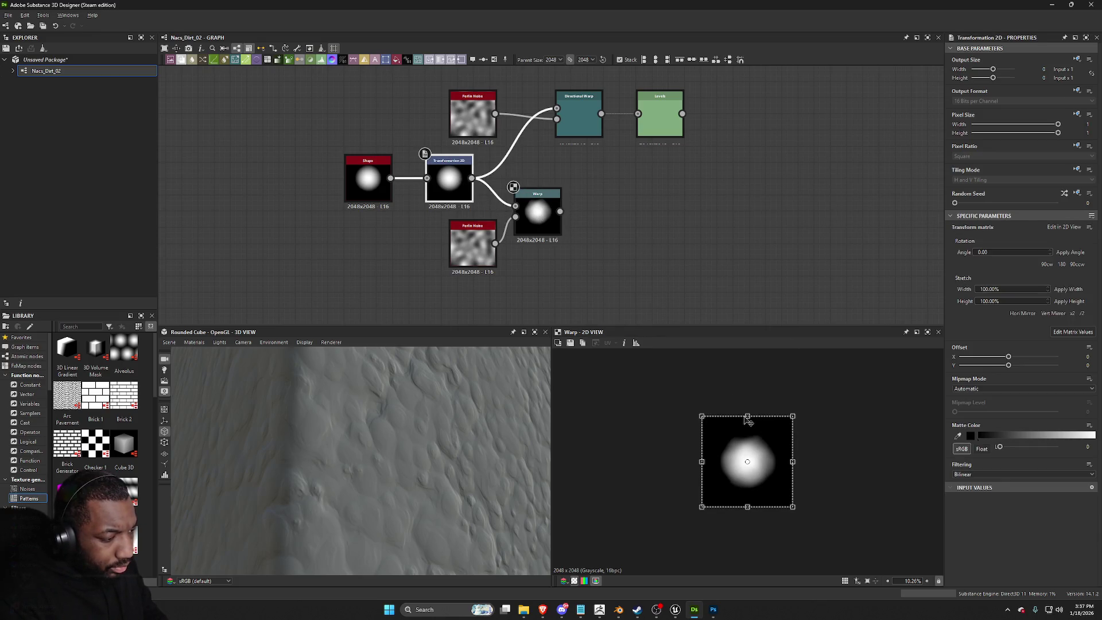
left_click_drag(747, 417, 747, 424)
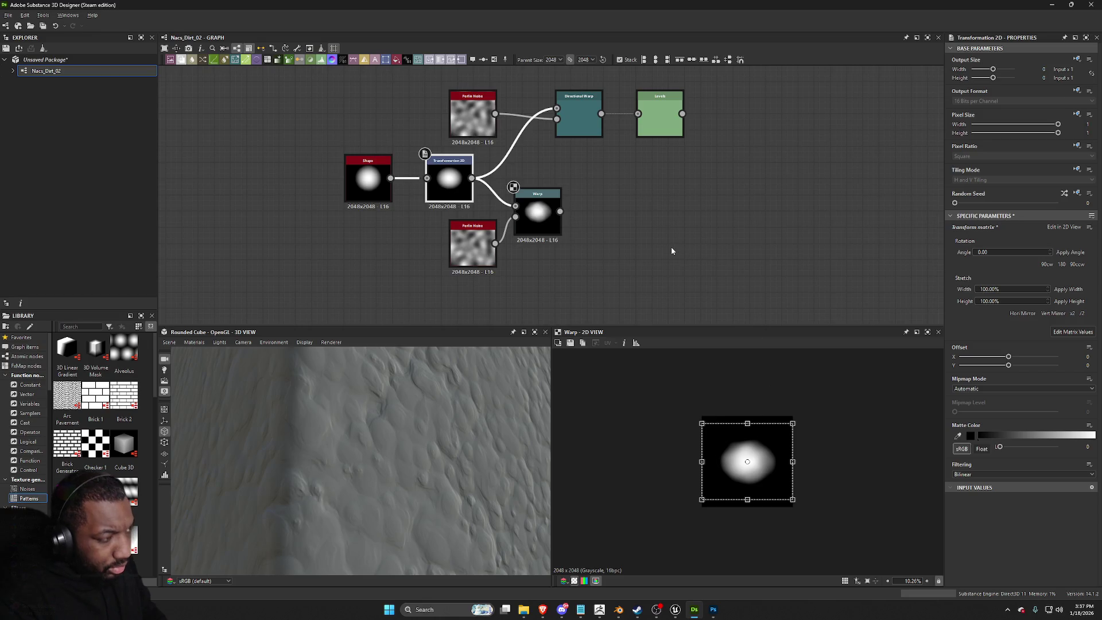
Step: Retune the Directional Warp angle to about -167.8°
double_click(579, 120)
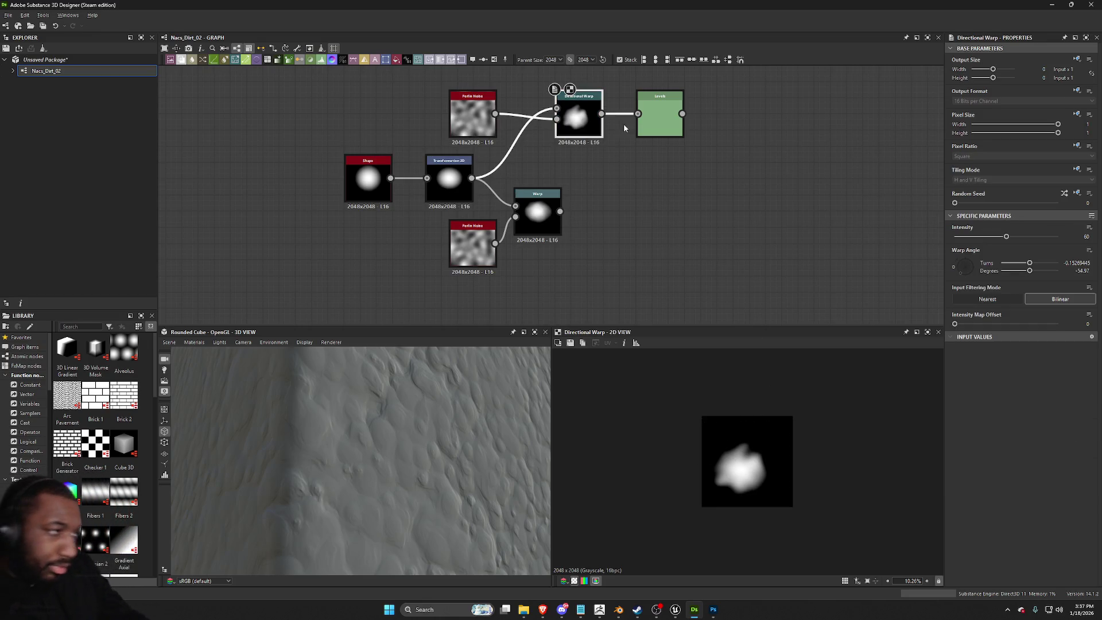
left_click_drag(962, 273, 716, 285)
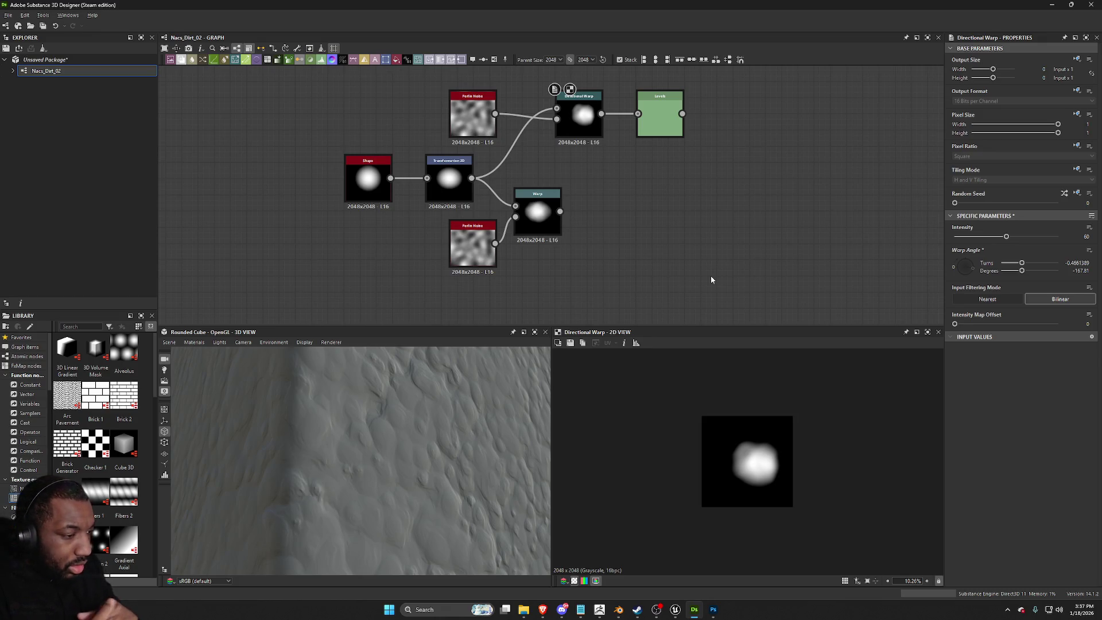
scroll(710, 269, "down", 3)
scroll(694, 271, "up", 3)
scroll(669, 244, "down", 3)
scroll(642, 223, "up", 3)
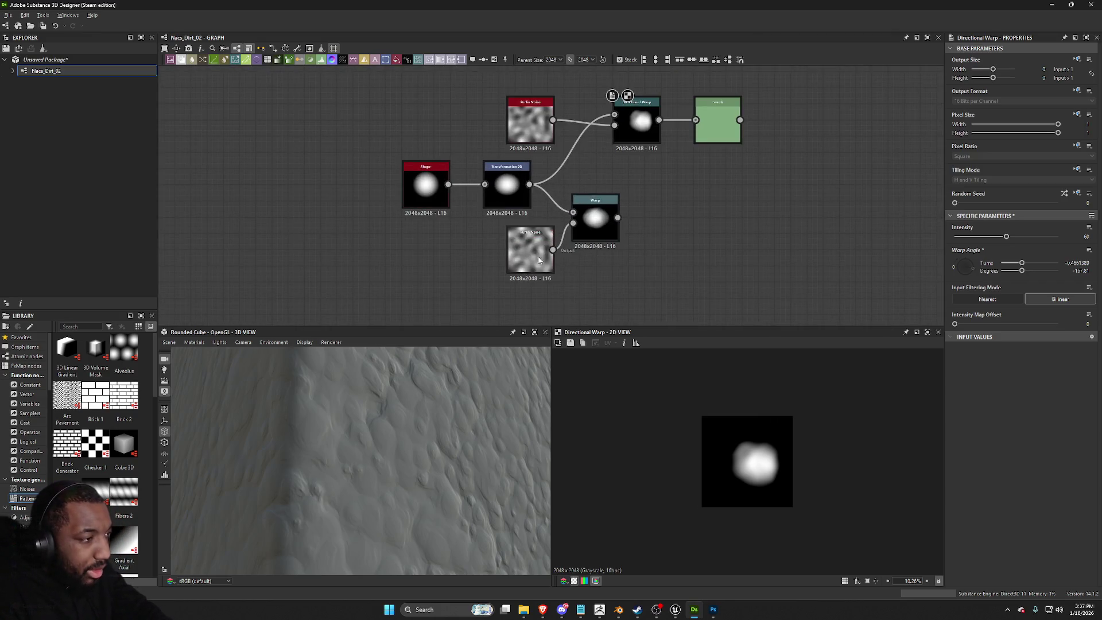
Step: Duplicate the Shape and Transformation 2D pair below the originals
left_click_drag(344, 182, 501, 211)
key("ctrl+d")
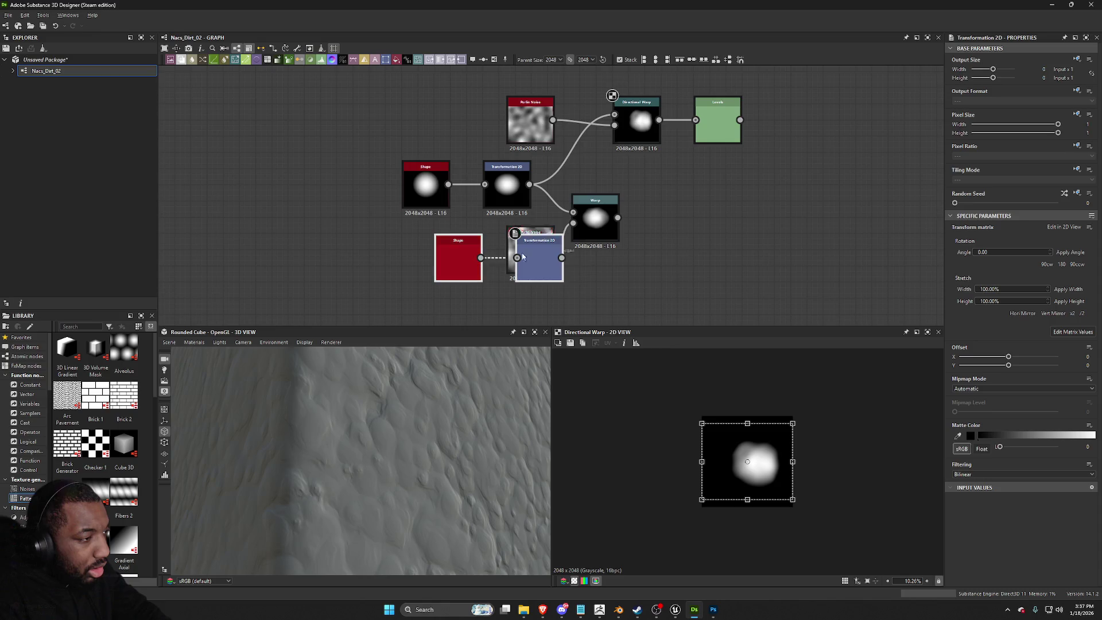
left_click(524, 275)
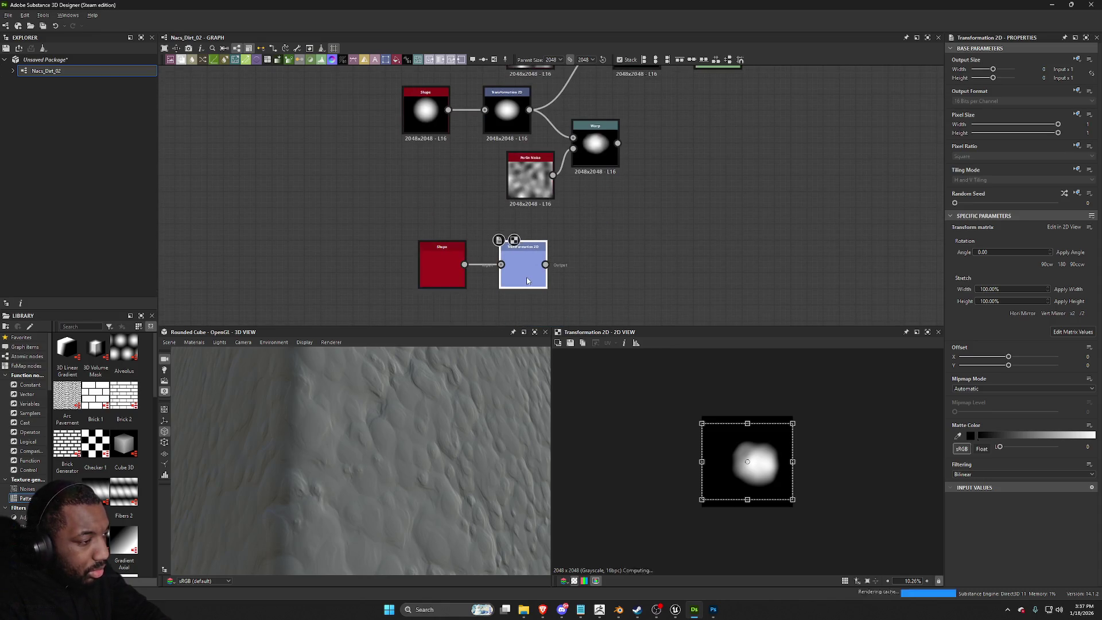
Step: Reshape the duplicated Transformation 2D blob into a smaller, rounder oval
mouse_move(794, 422)
left_mouse_down()
mouse_move(768, 427)
mouse_move(792, 436)
mouse_move(781, 419)
mouse_move(810, 468)
left_mouse_up()
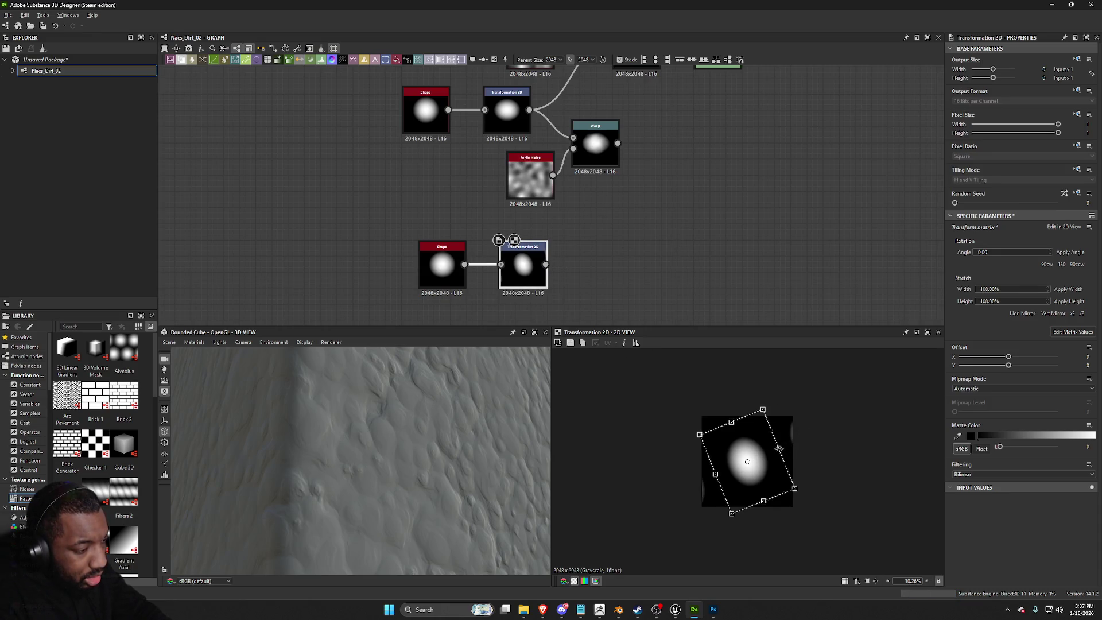
left_click_drag(778, 449, 781, 446)
left_click(642, 223)
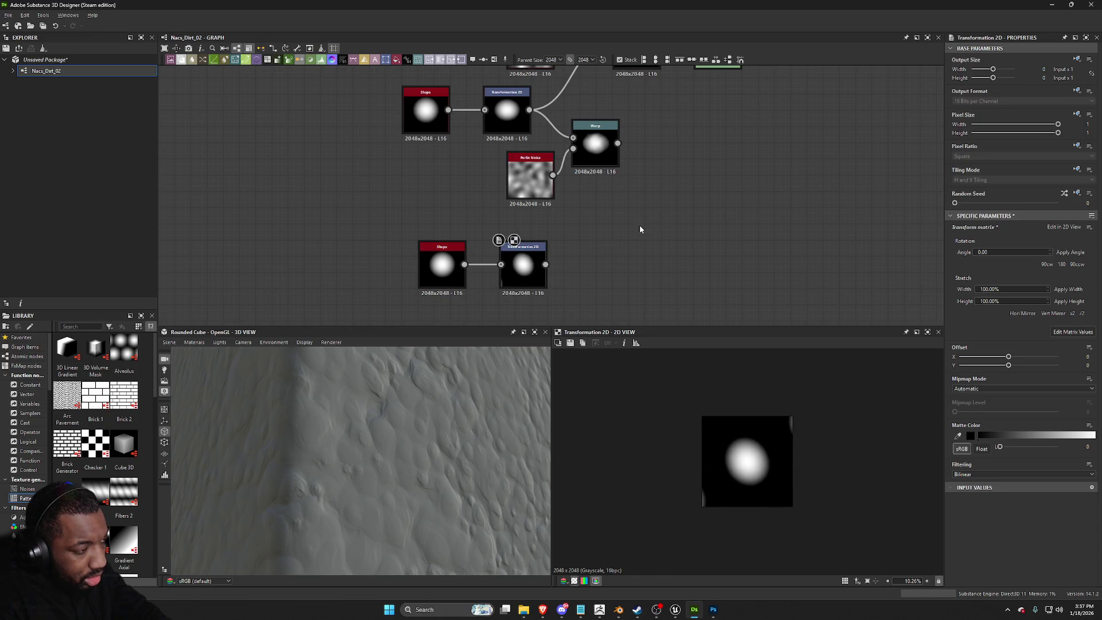
left_click(513, 274)
Step: Add a Warp node after the duplicated Transformation 2D
key("space")
type("we")
key("BackSpace")
type("arp")
key("Return")
Step: Paste a Perlin Noise copy into the new Warp and lower its intensity
left_click(530, 175)
key("ctrl+c")
key("ctrl+v")
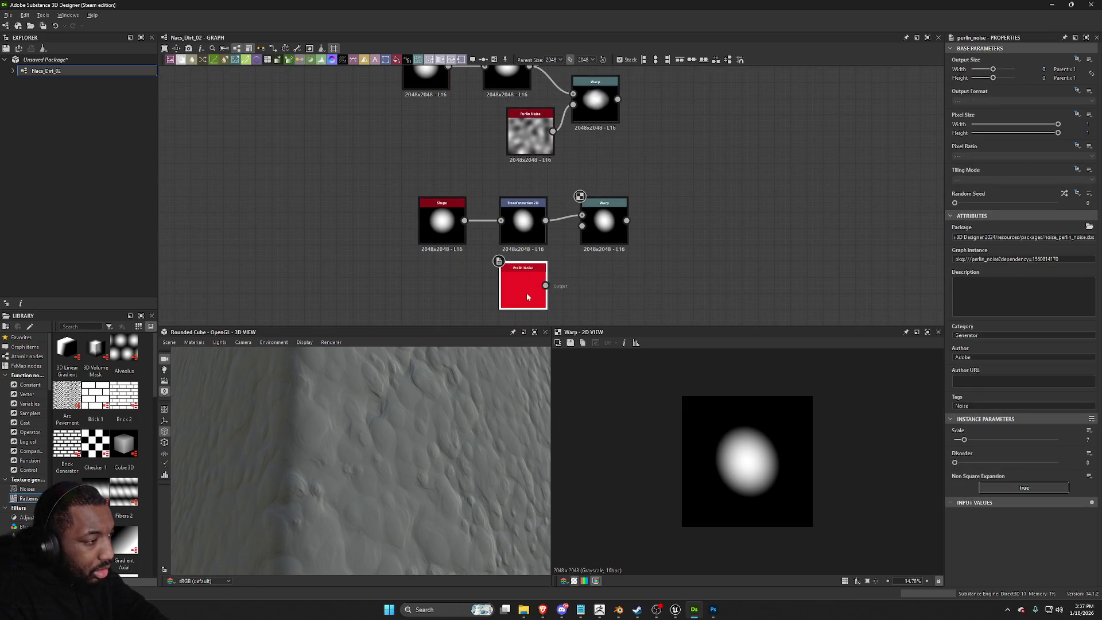
left_click_drag(594, 233, 587, 261)
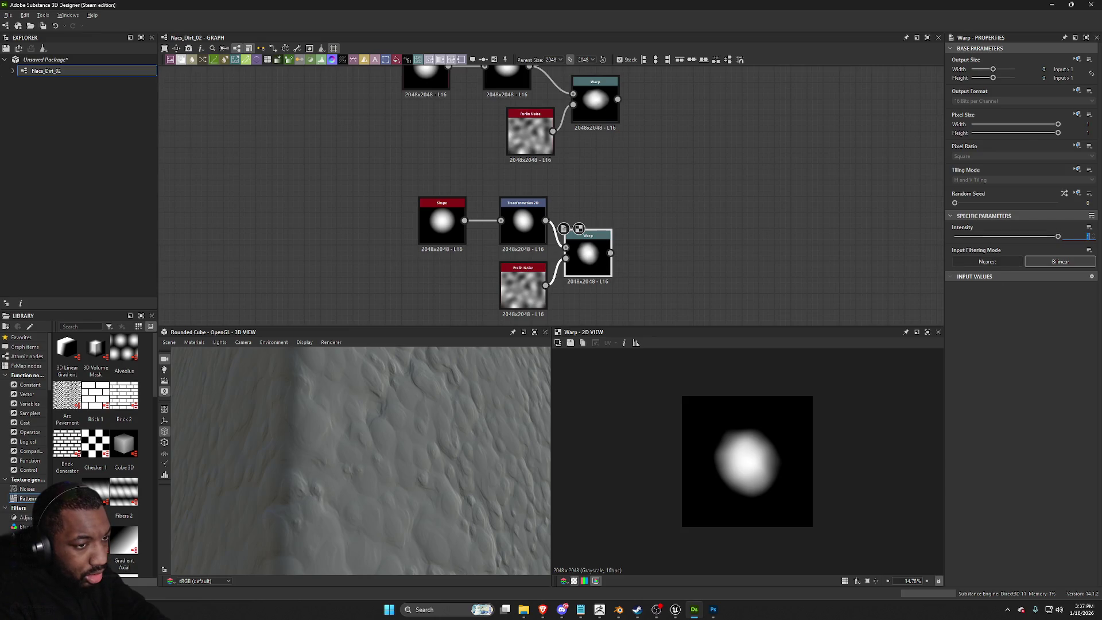
left_click_drag(1057, 236, 960, 236)
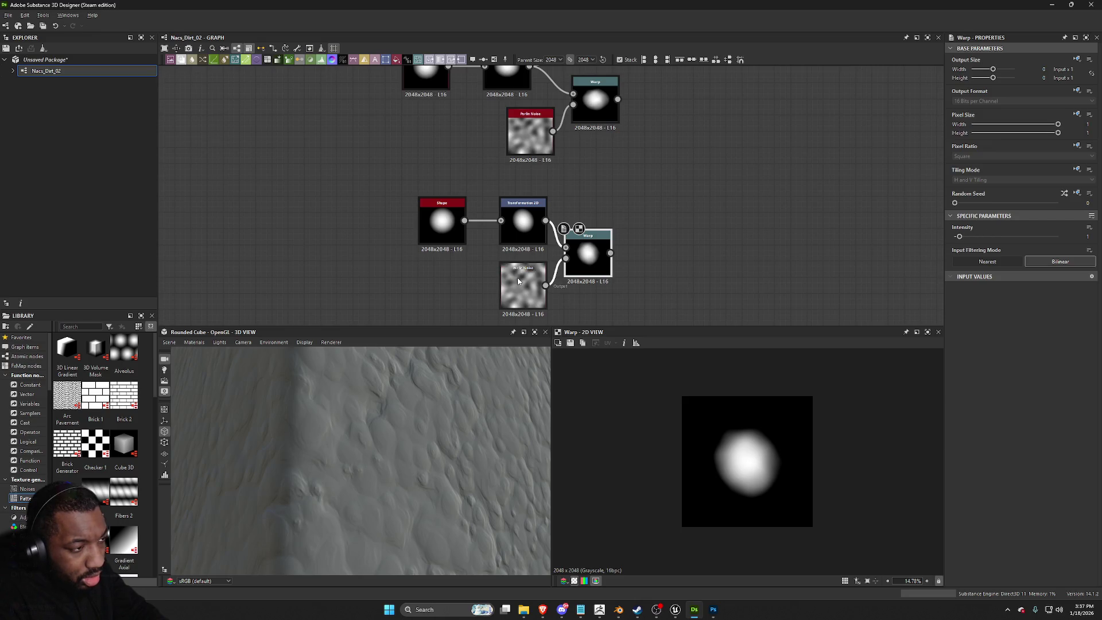
scroll(572, 287, "down", 3)
double_click(648, 135)
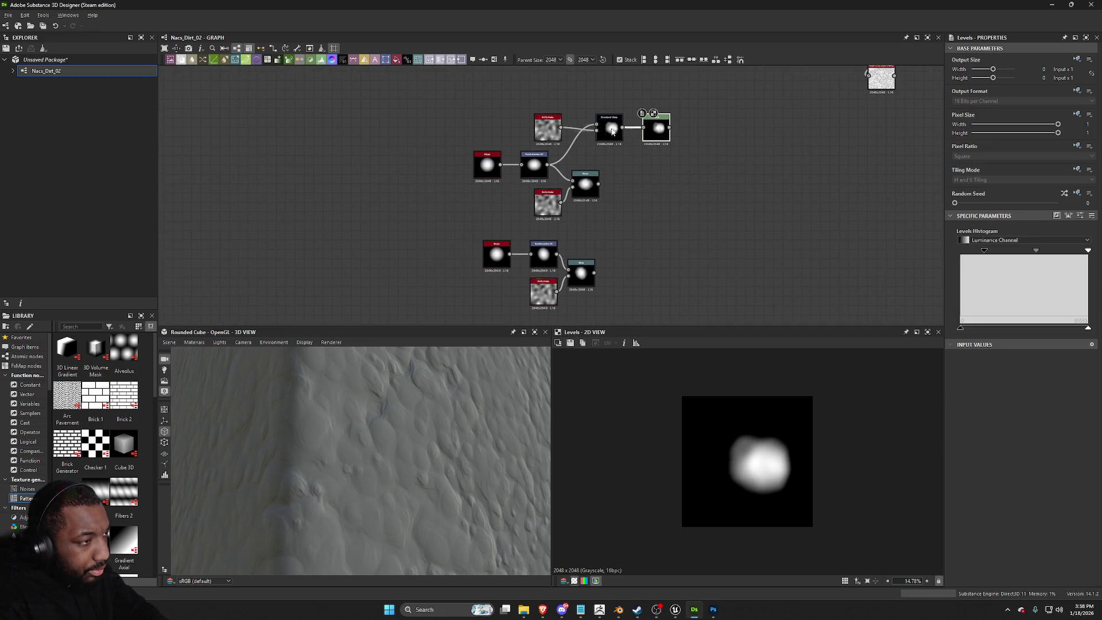
Step: Make room beside Levels, add a Tile Sampler Grayscale node, and feed the Levels blob into Pattern Input 1
left_click_drag(656, 136, 628, 135)
left_click_drag(544, 124, 530, 125)
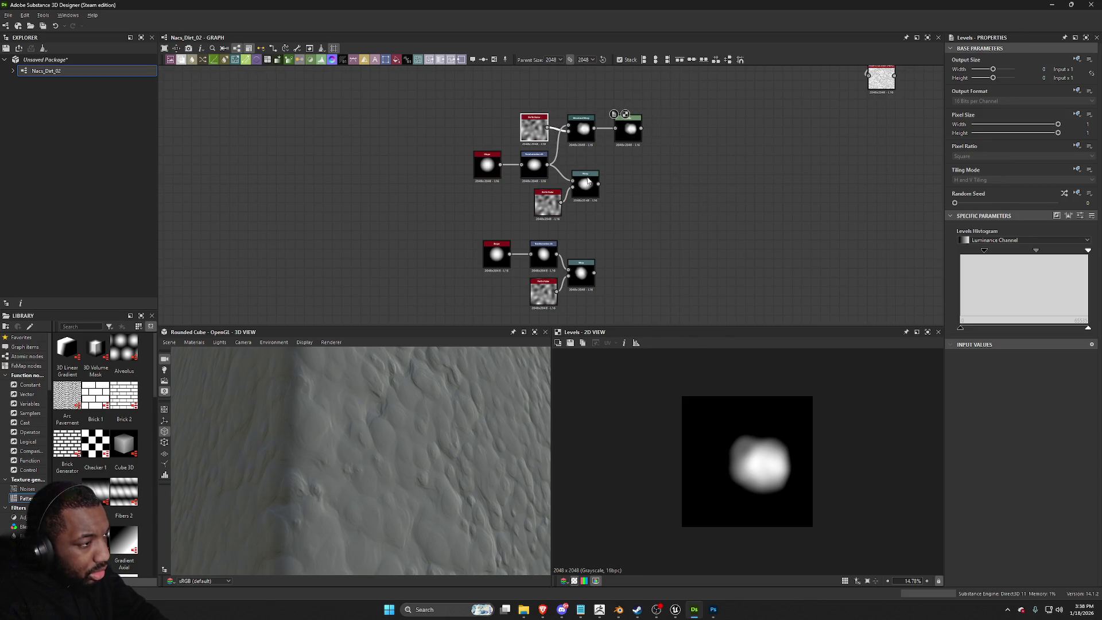
scroll(571, 217, "up", 2)
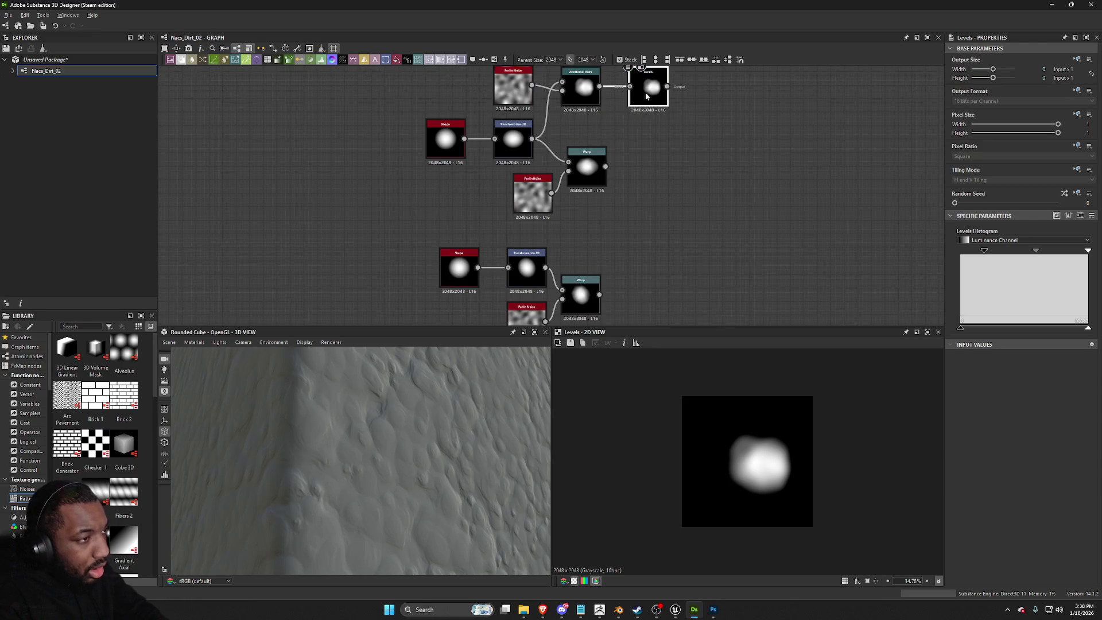
key("space")
type("vale sample")
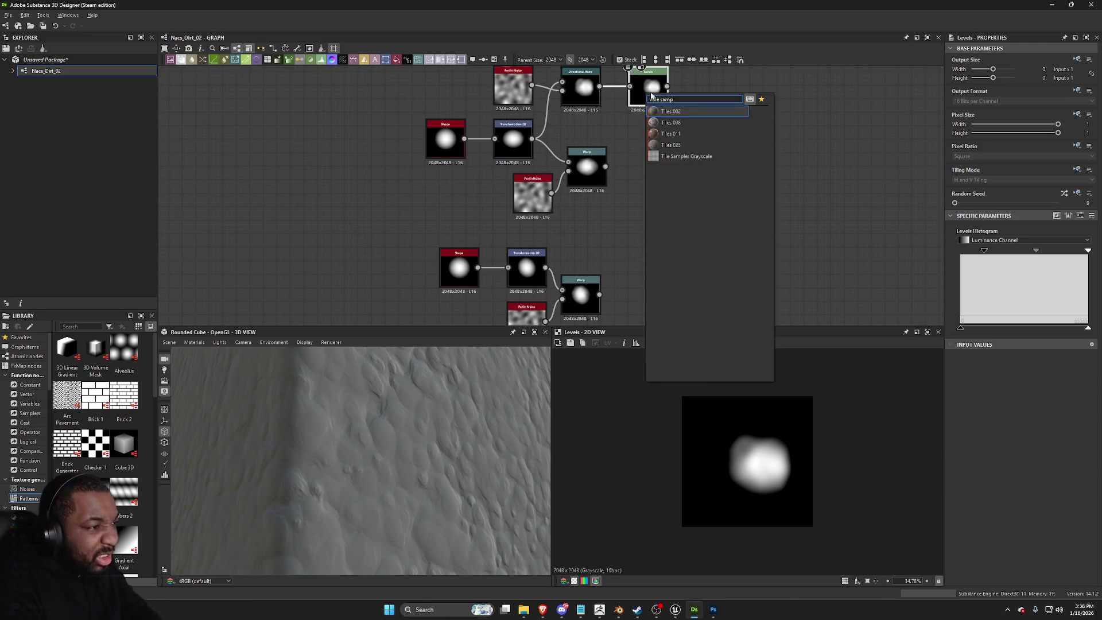
key("BackSpace")
key("BackSpace")
key("BackSpace")
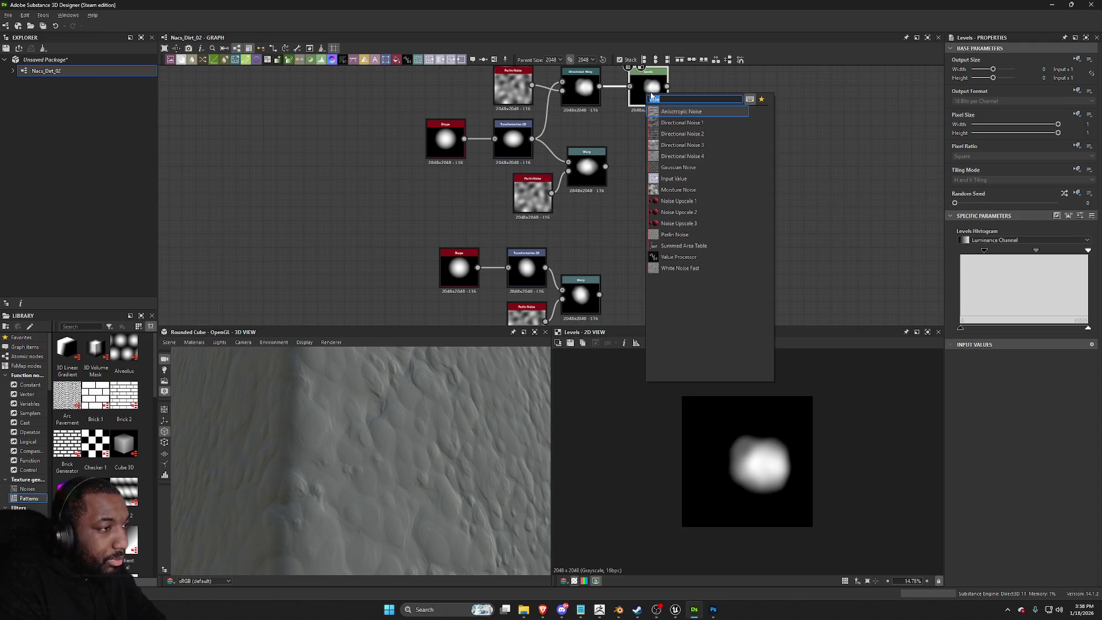
type("pl")
key("Return")
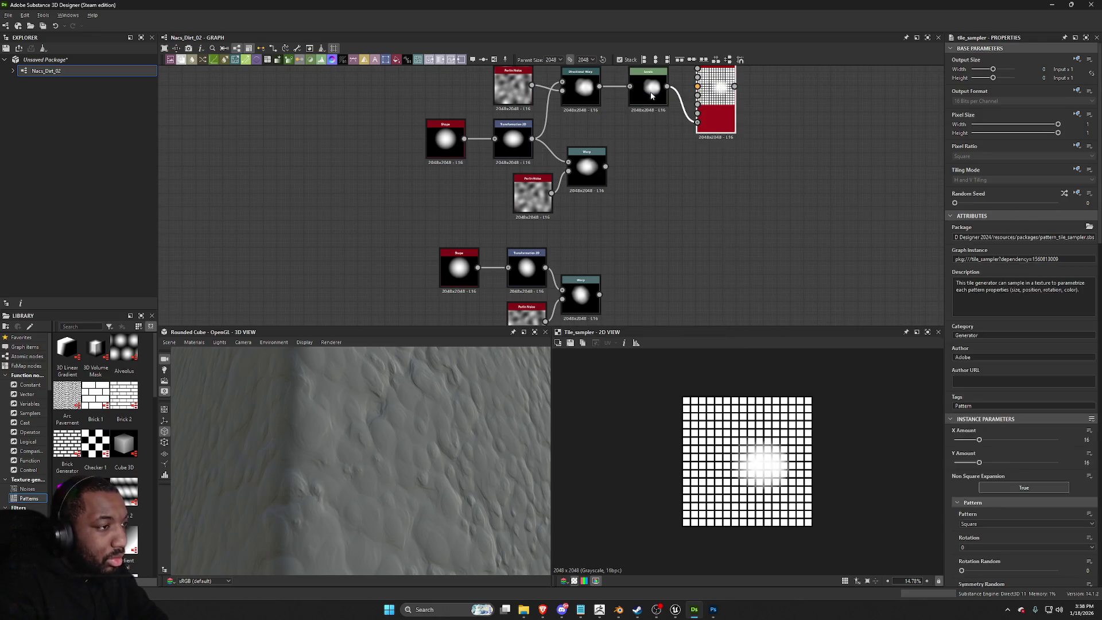
left_click_drag(743, 104, 744, 240)
left_click_drag(724, 277, 724, 205)
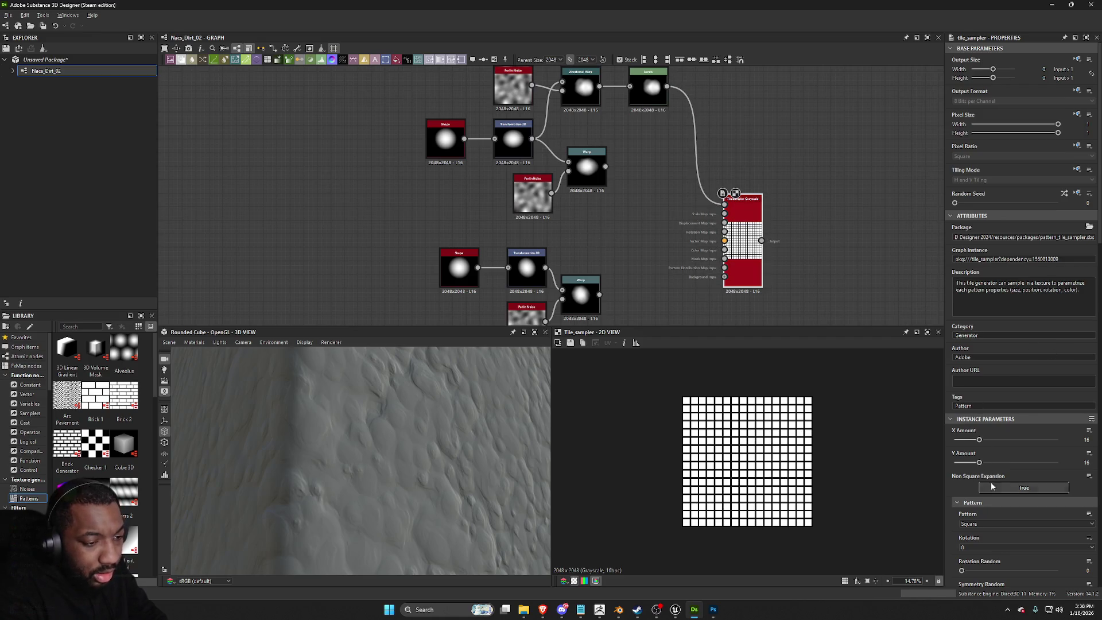
Step: Set Pattern to Pattern Input with 3 inputs and wire both Warp blobs into the Tile Sampler
scroll(994, 529, "down", 1)
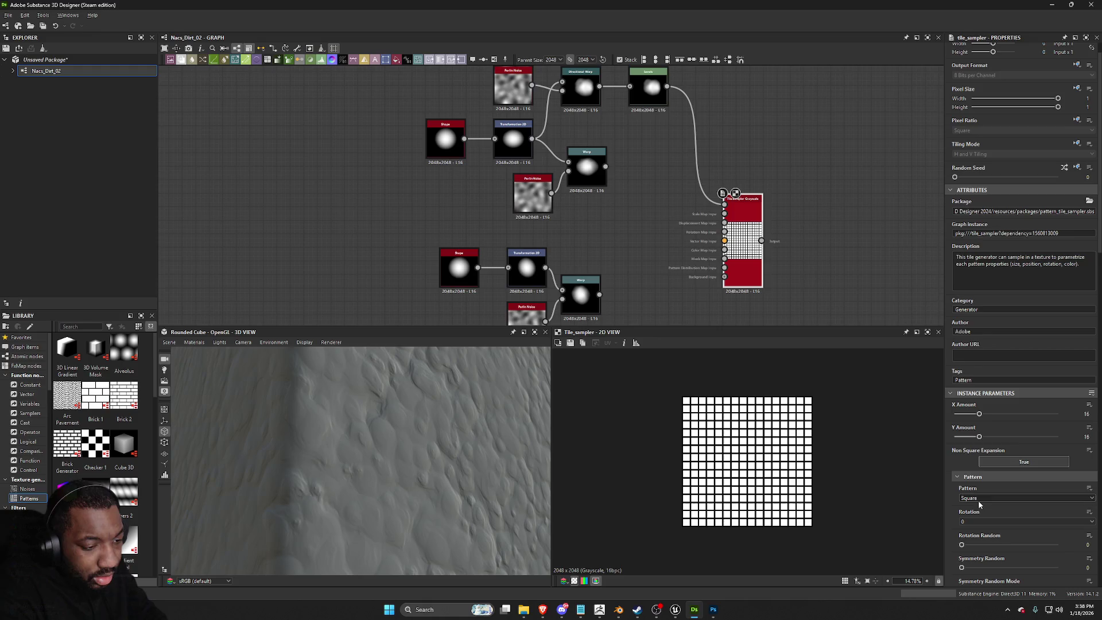
left_click(982, 498)
left_click(983, 515)
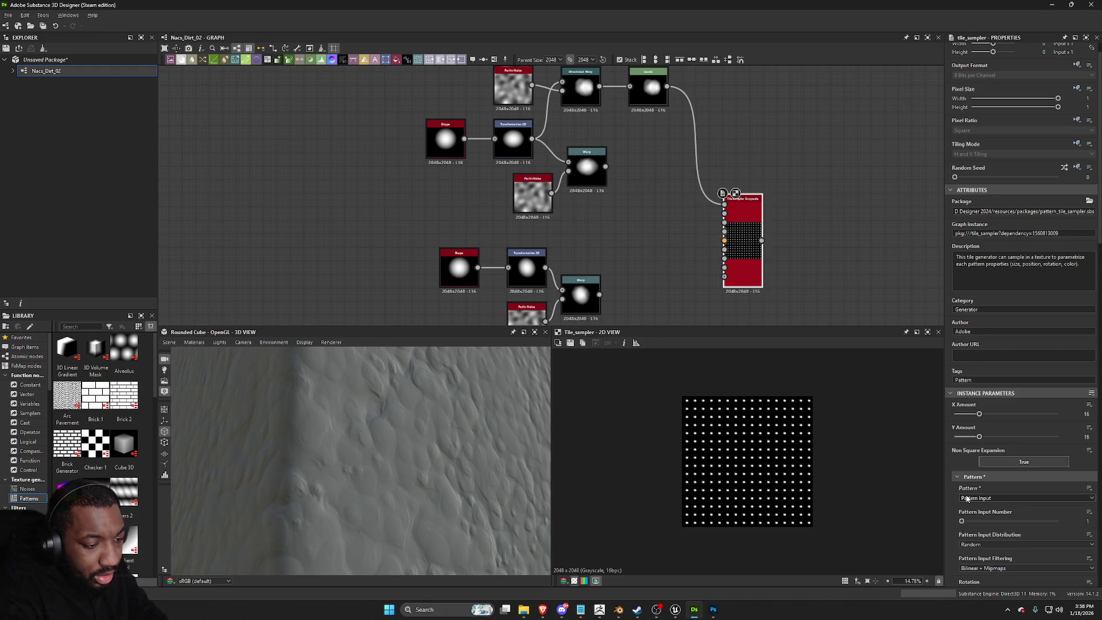
left_click(990, 521)
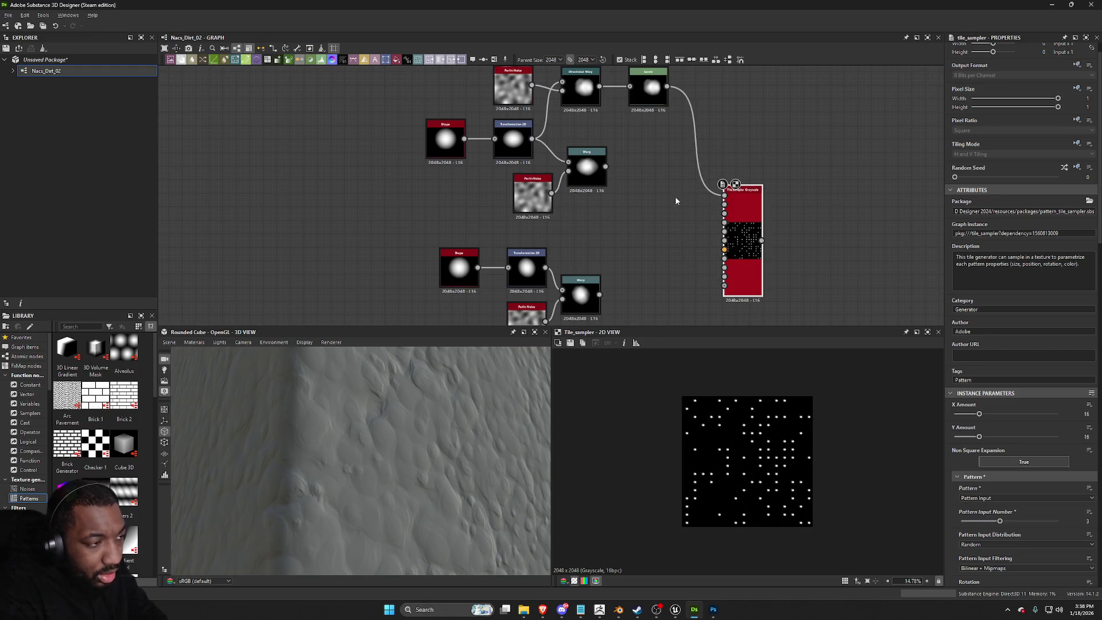
left_click_drag(605, 167, 724, 205)
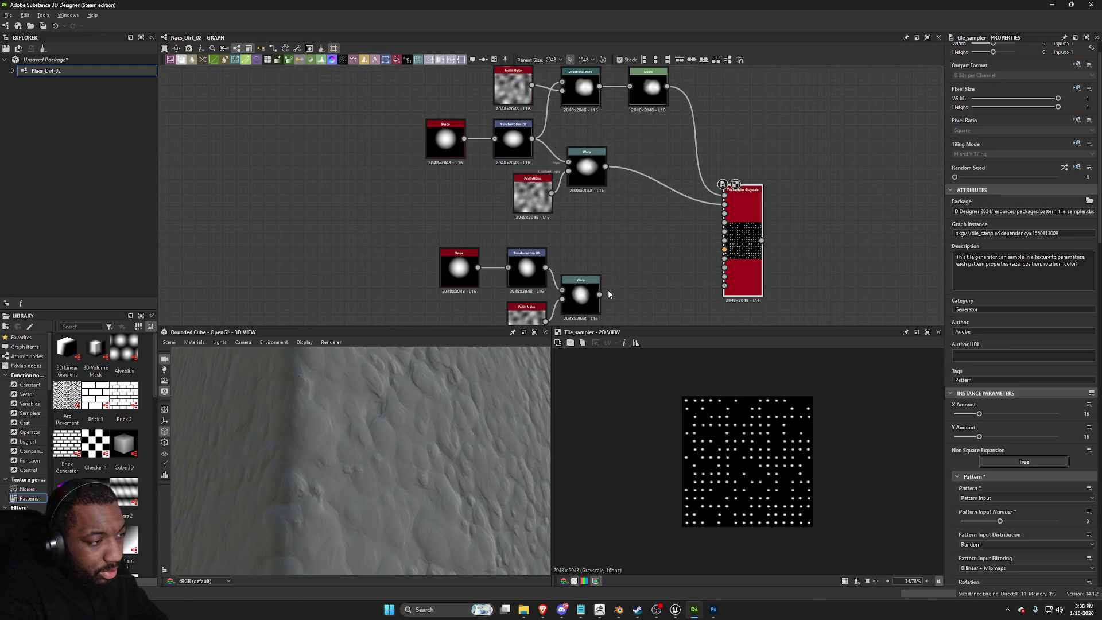
left_click_drag(624, 283, 724, 213)
scroll(788, 495, "up", 5)
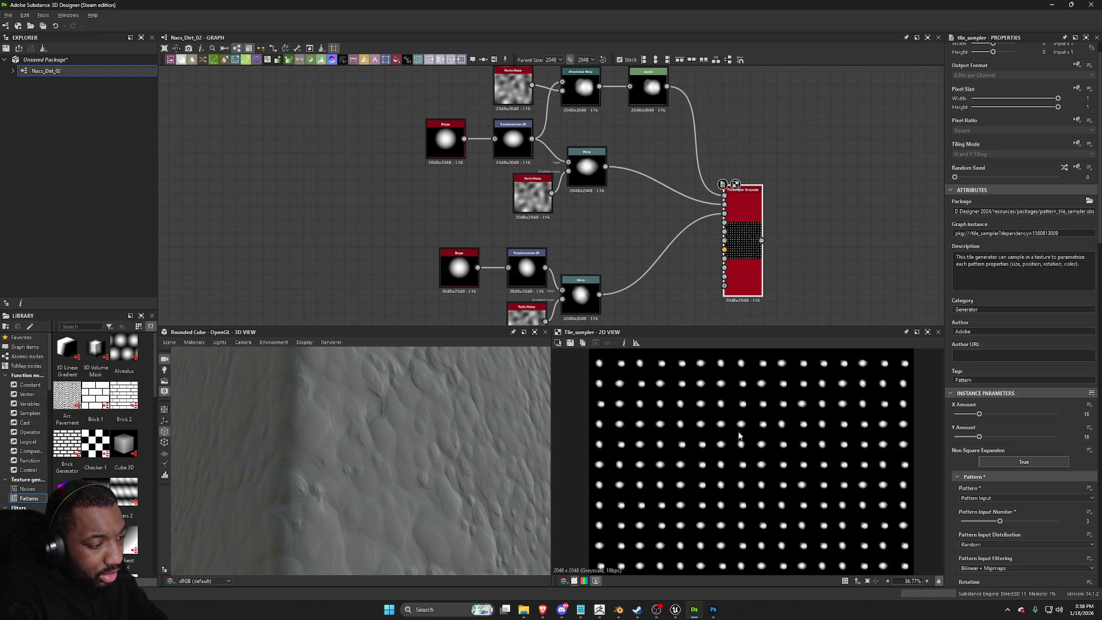
scroll(1005, 457, "down", 7)
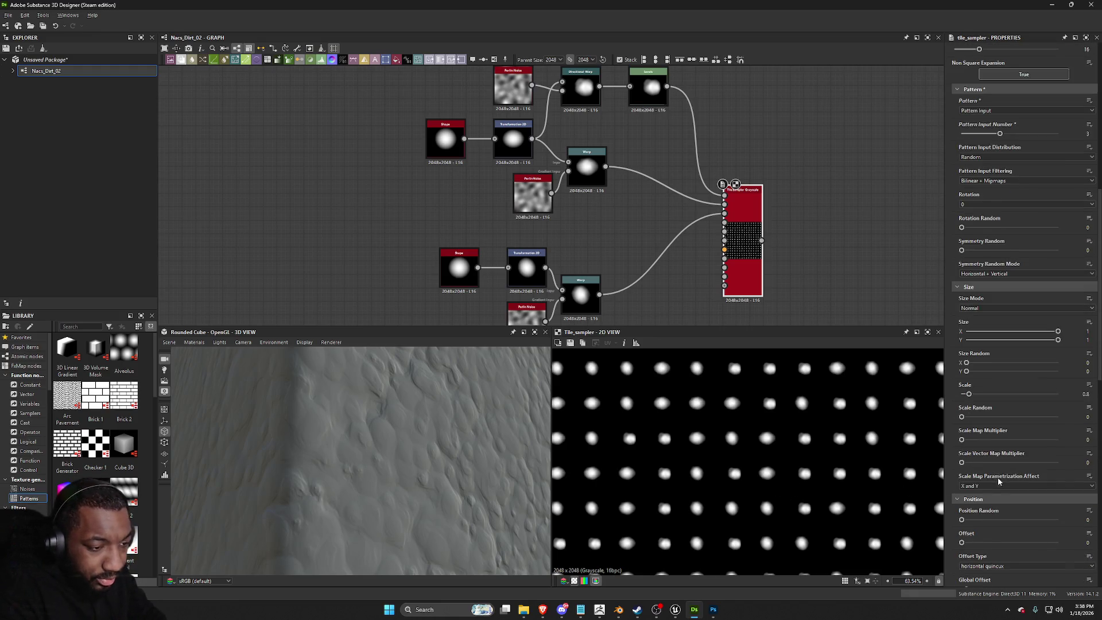
scroll(996, 527, "down", 2)
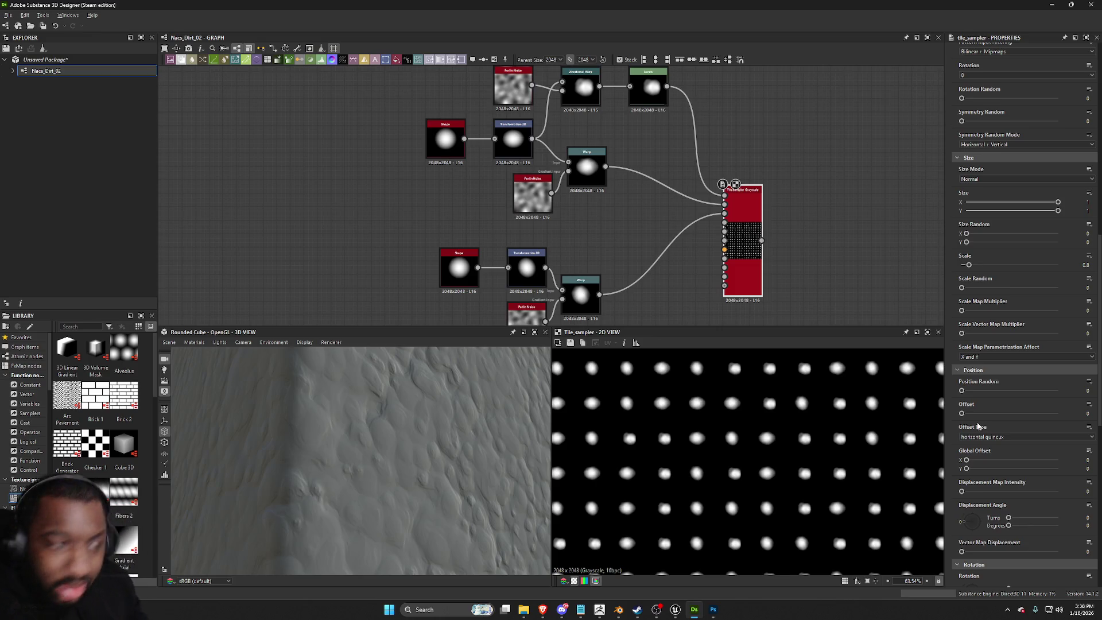
scroll(820, 295, "down", 4)
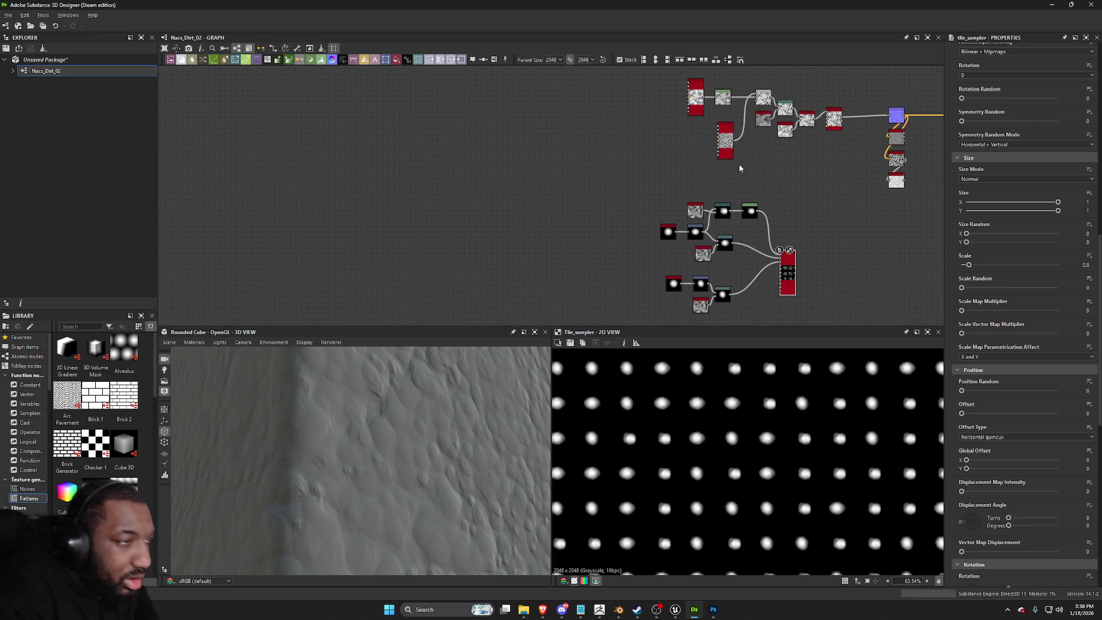
mouse_move(871, 273)
middle_mouse_down()
mouse_move(782, 201)
mouse_move(718, 266)
middle_mouse_up()
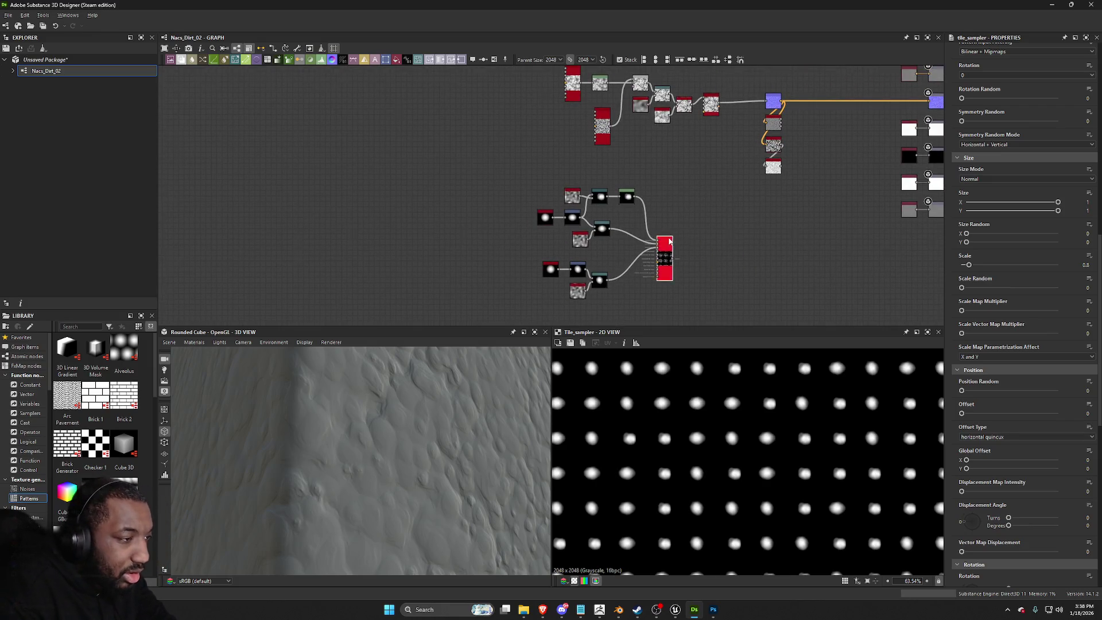
Step: Give the Tile Sampler Rotation Random 0.59 and Color Random 0.52
scroll(718, 266, "up", 3)
scroll(944, 435, "down", 2)
scroll(1003, 455, "down", 4)
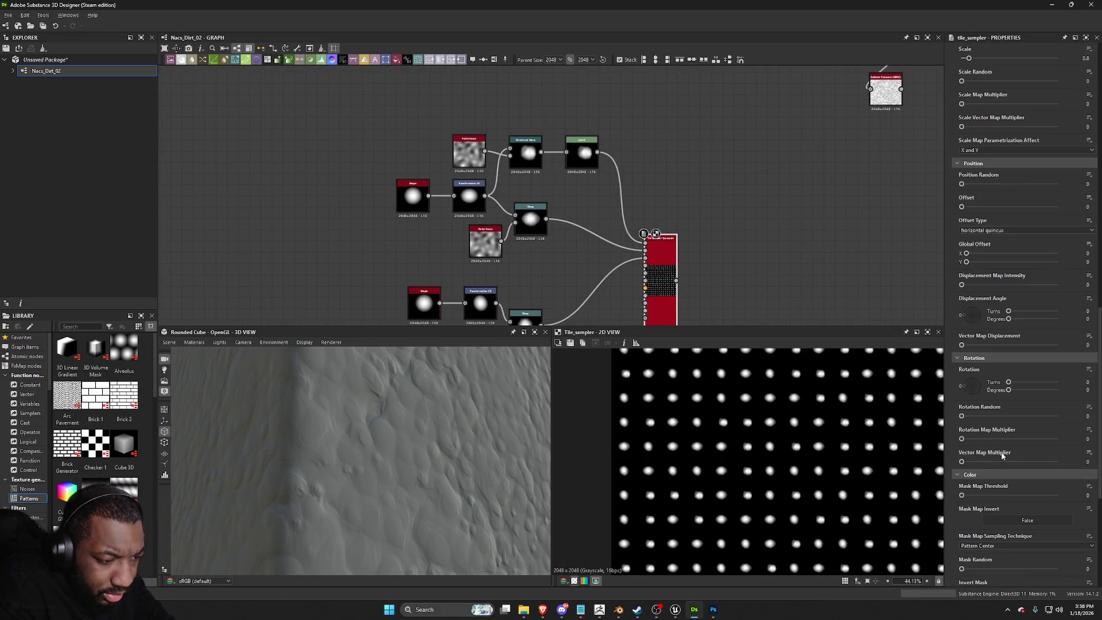
left_click_drag(1002, 416, 1018, 415)
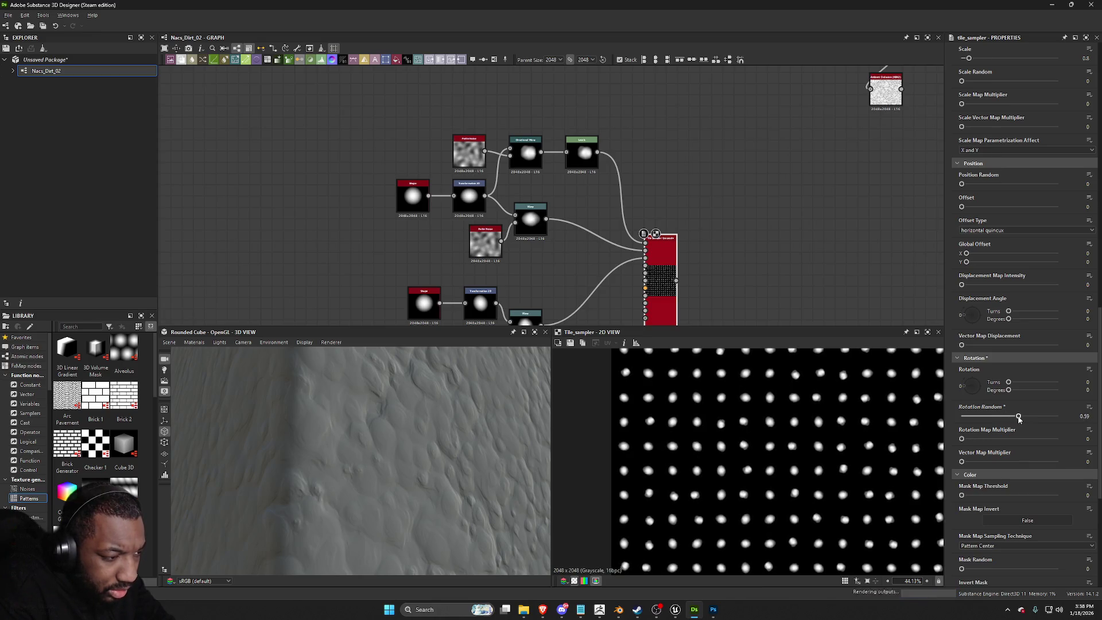
scroll(986, 455, "down", 2)
scroll(986, 455, "up", 3)
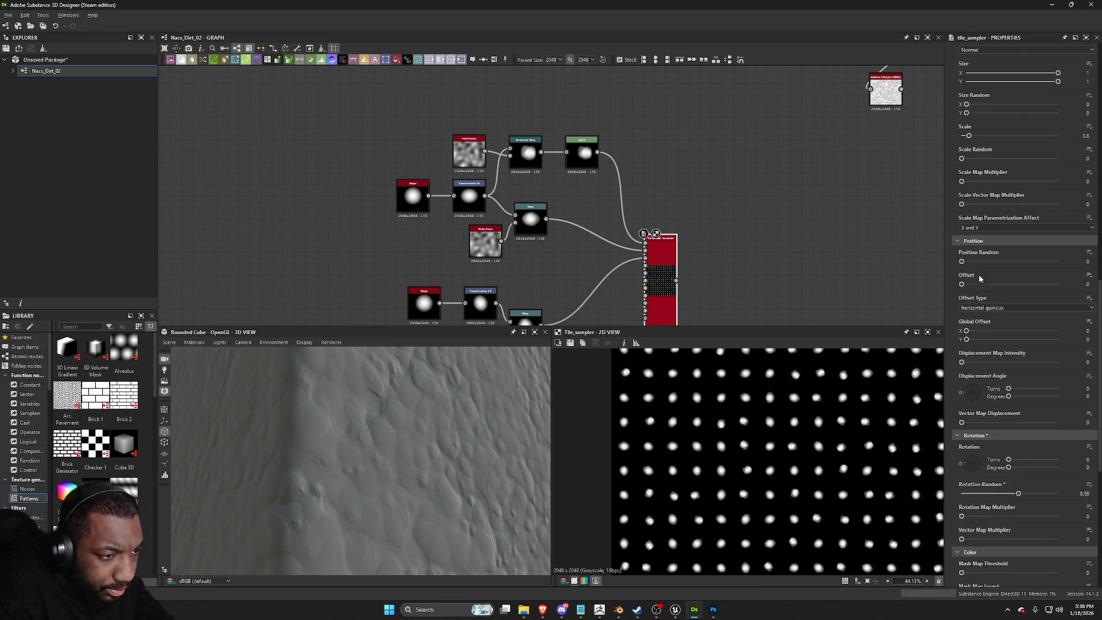
scroll(991, 366, "down", 4)
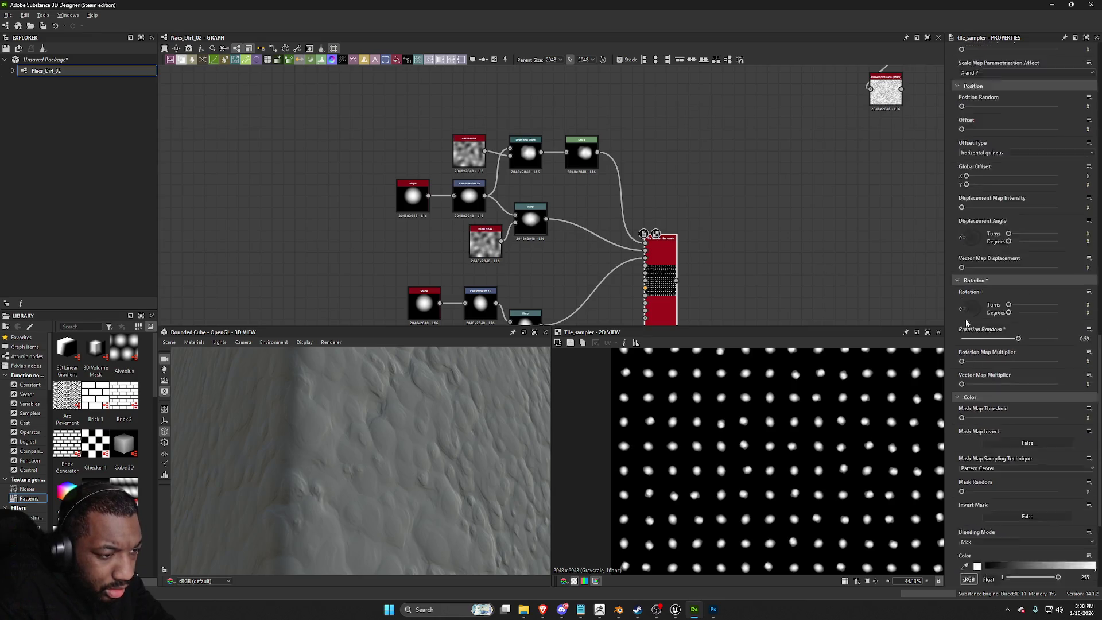
scroll(1021, 446, "down", 4)
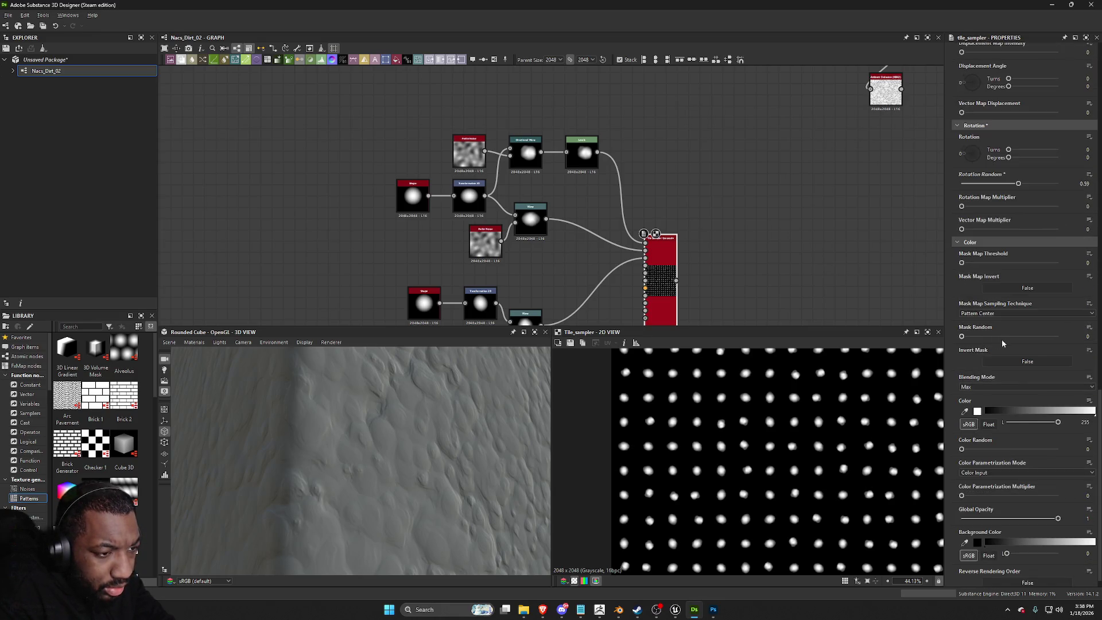
left_click_drag(999, 452, 1011, 450)
scroll(1010, 162, "up", 4)
scroll(1010, 162, "up", 4)
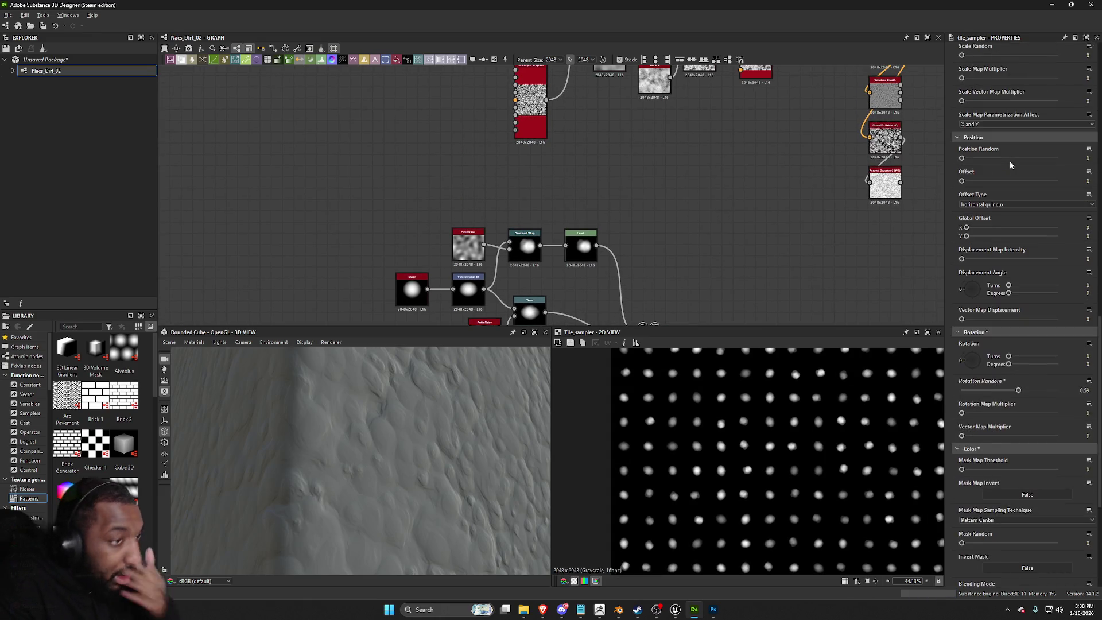
scroll(983, 181, "down", 5)
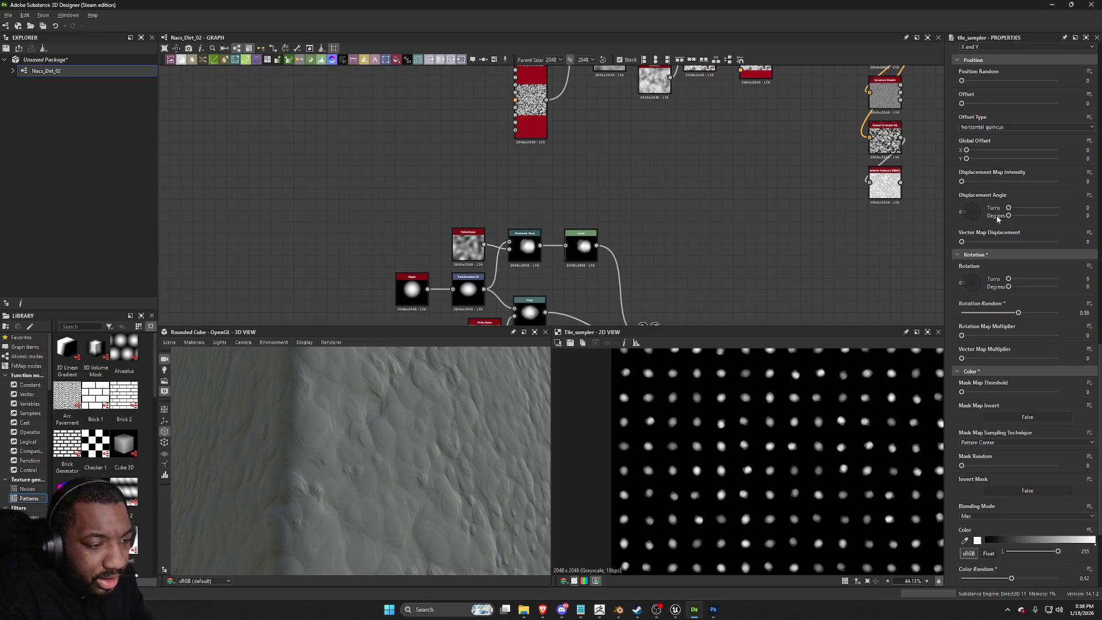
scroll(982, 335, "up", 3)
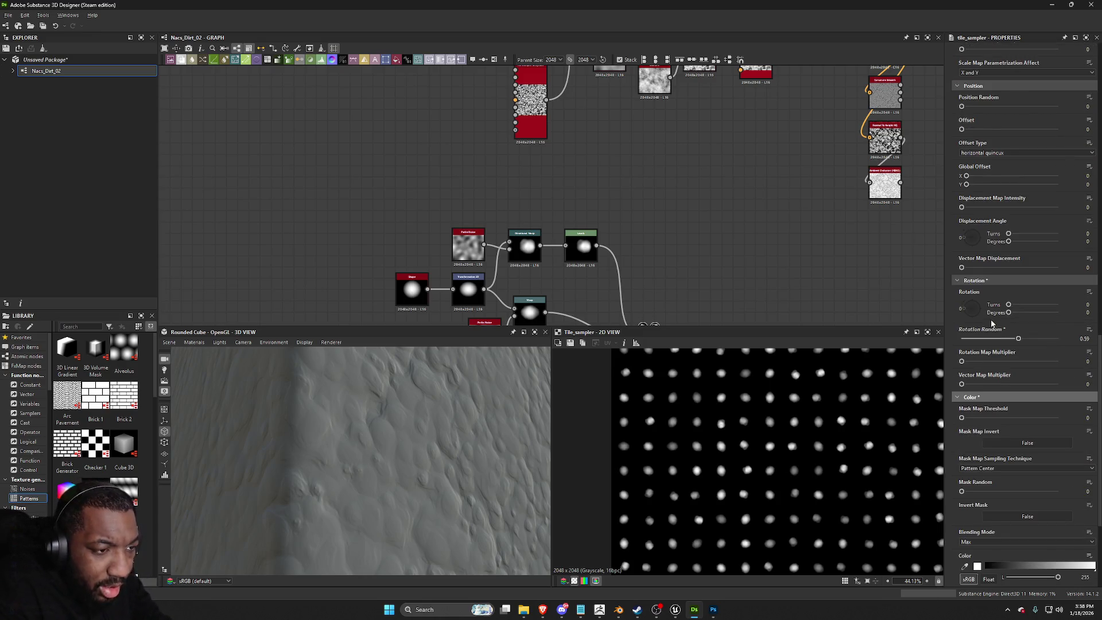
scroll(991, 324, "up", 4)
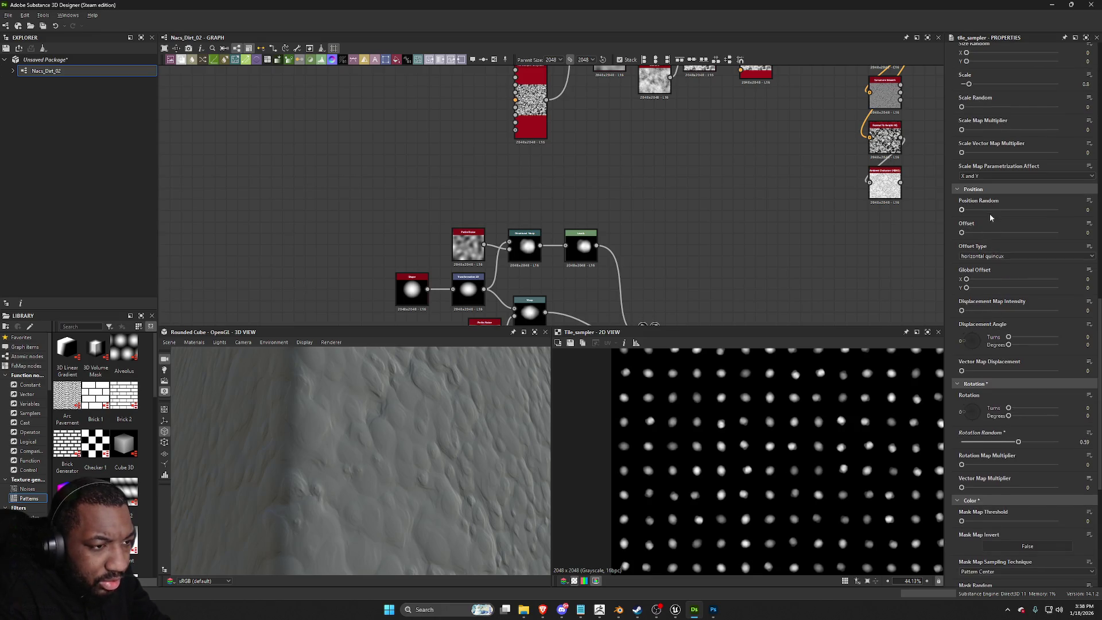
scroll(989, 211, "down", 4)
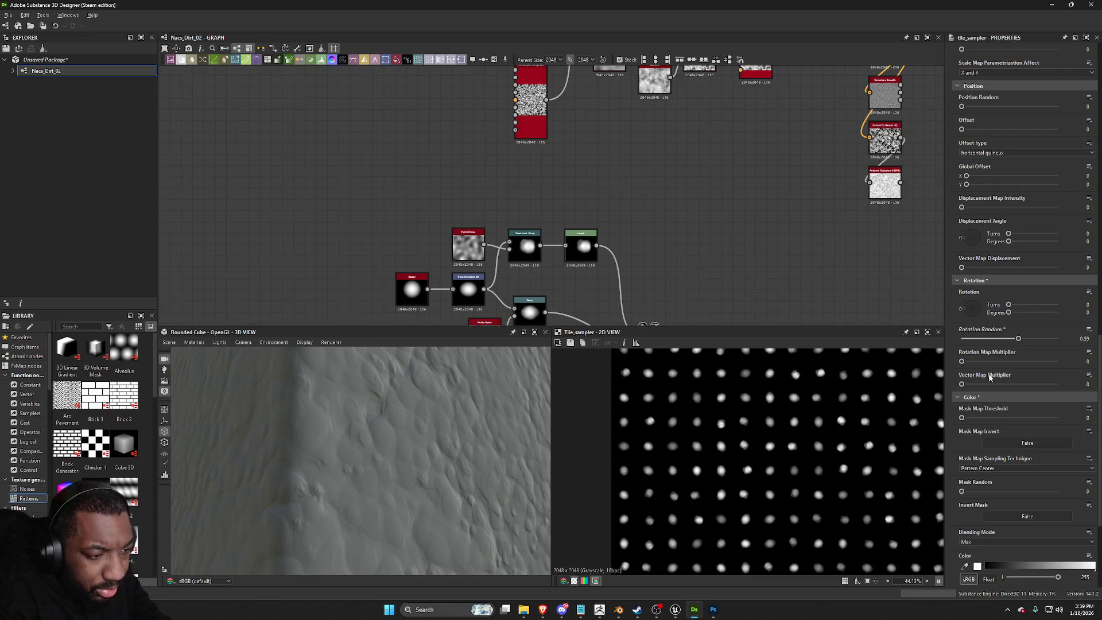
scroll(990, 377, "up", 6)
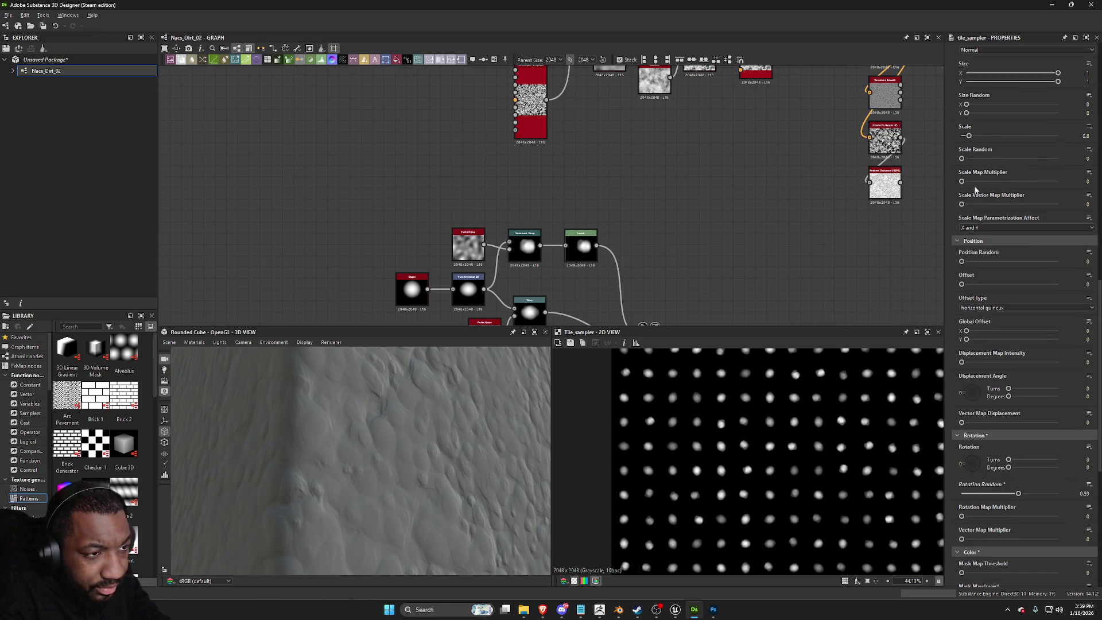
Step: Set Scale Random 0.5, undo the scale drop to 0.31, and set Position Random 4 with Offset 0.38
left_click(1010, 158)
left_click_drag(986, 135, 964, 135)
key("ctrl+z")
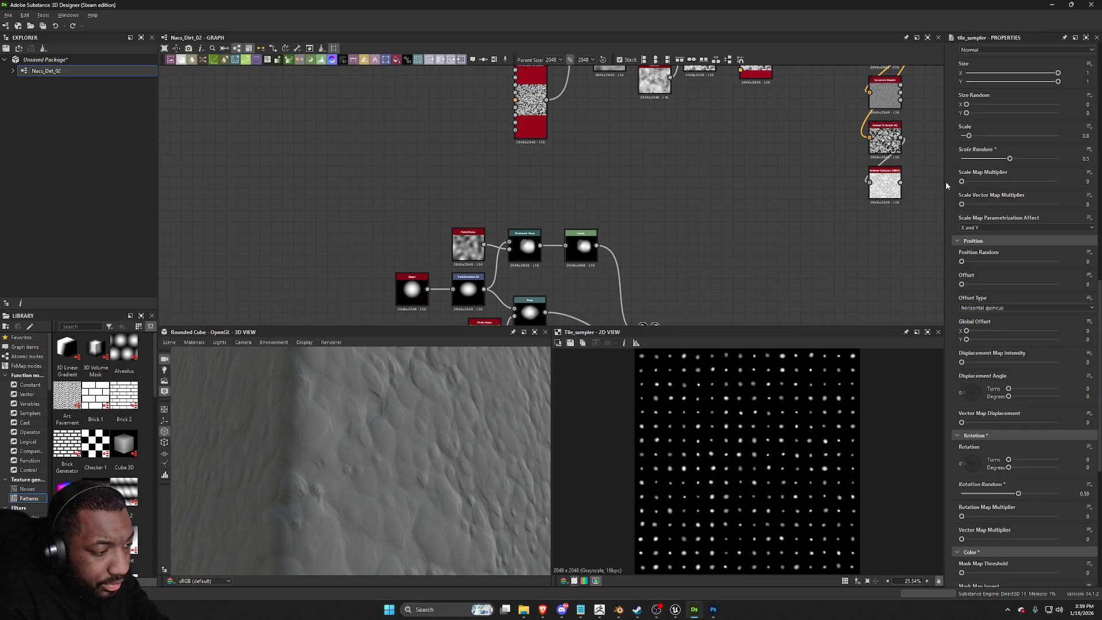
left_click_drag(987, 262, 1000, 262)
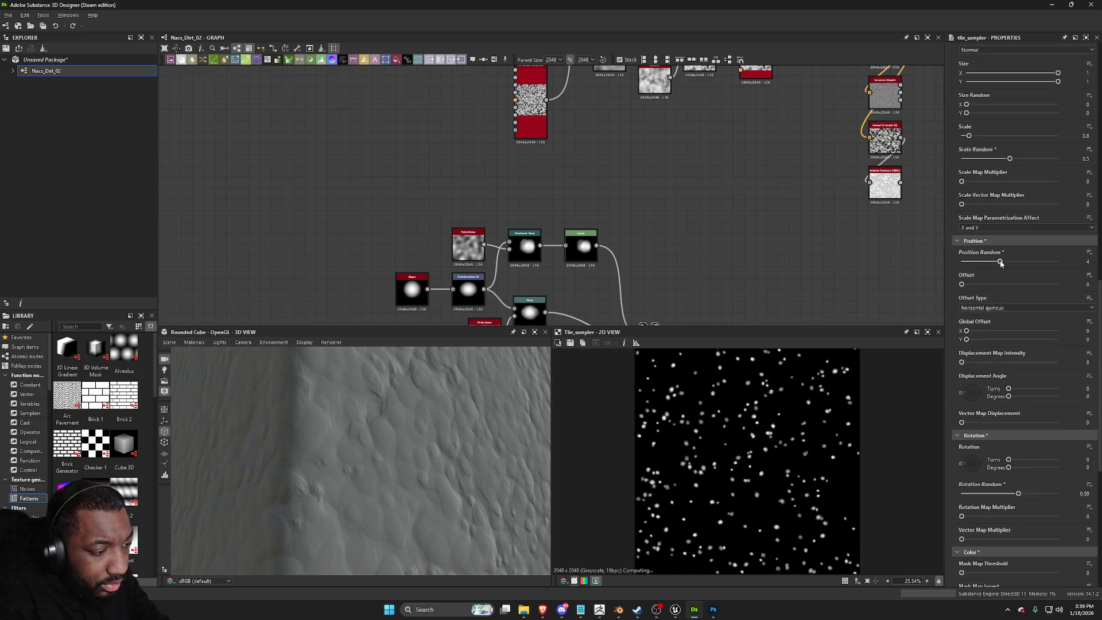
left_click(999, 284)
scroll(627, 225, "up", 2)
left_click(730, 111)
scroll(610, 204, "down", 3)
scroll(610, 204, "down", 2)
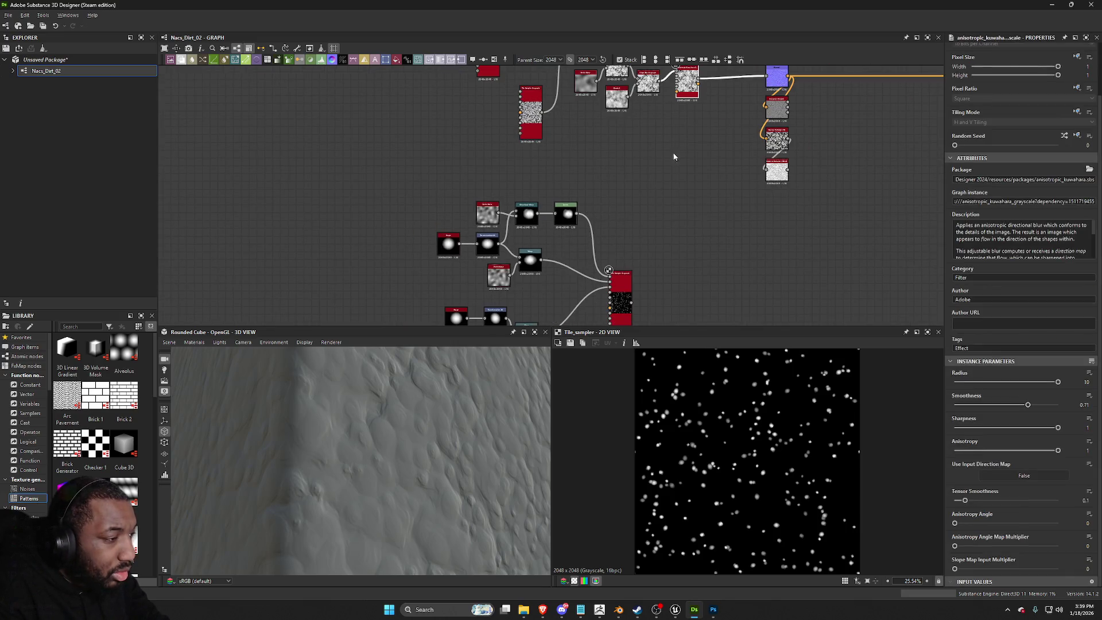
Step: Reconnect the looping link to the Tile Sampler's pattern distribution map input
scroll(672, 164, "up", 3)
mouse_move(689, 152)
middle_mouse_down()
mouse_move(602, 375)
mouse_move(850, 201)
middle_mouse_up()
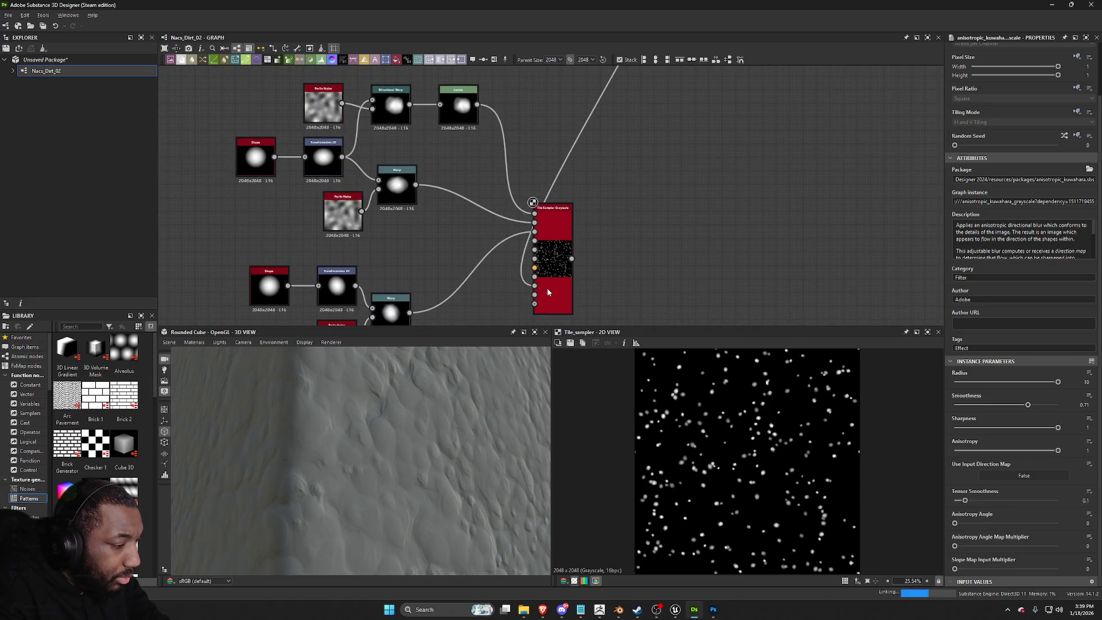
scroll(546, 287, "up", 3)
middle_click_drag(521, 296, 560, 230)
left_click_drag(559, 225, 559, 244)
left_click(582, 251)
Step: Set displacement map intensity to 1 and distribute the patterns by Distribution Map
scroll(1015, 456, "down", 10)
scroll(1008, 464, "down", 12)
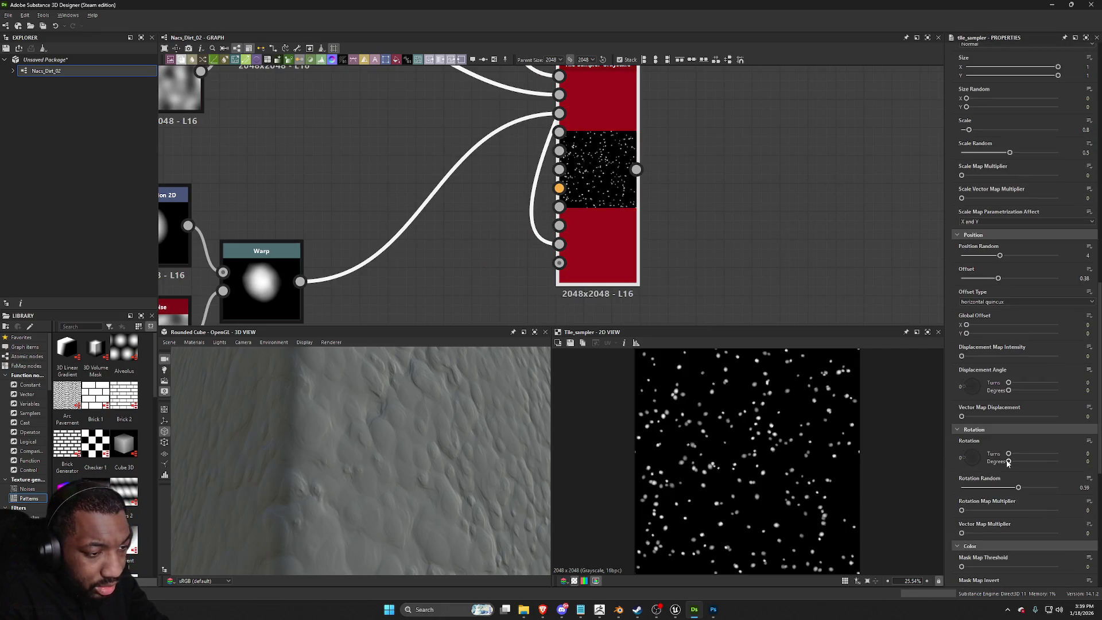
scroll(1006, 460, "down", 5)
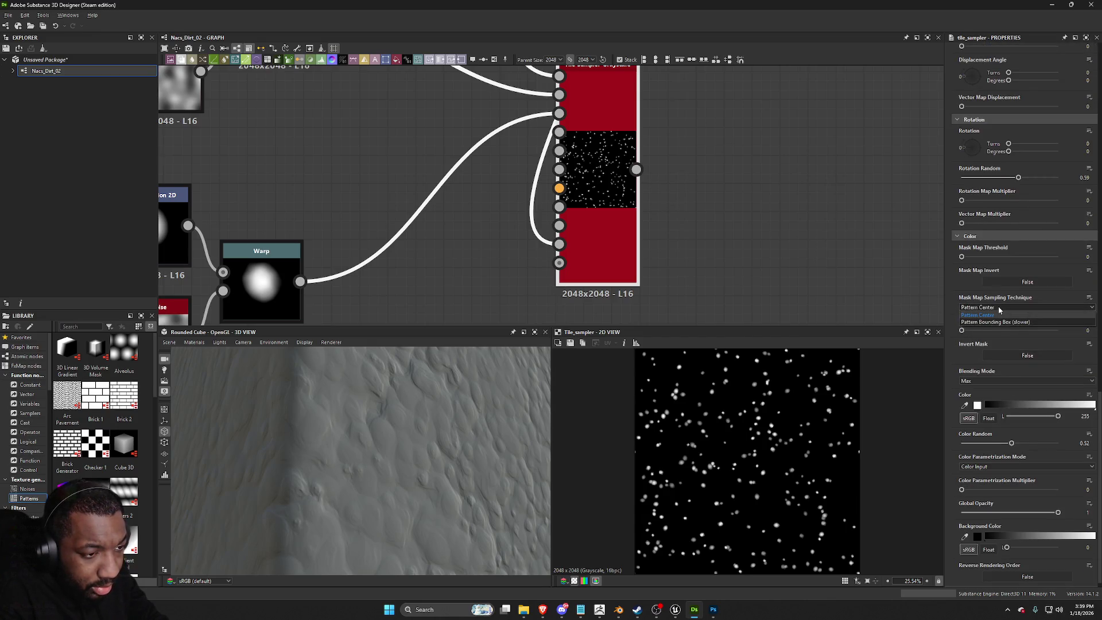
scroll(1011, 455, "down", 1)
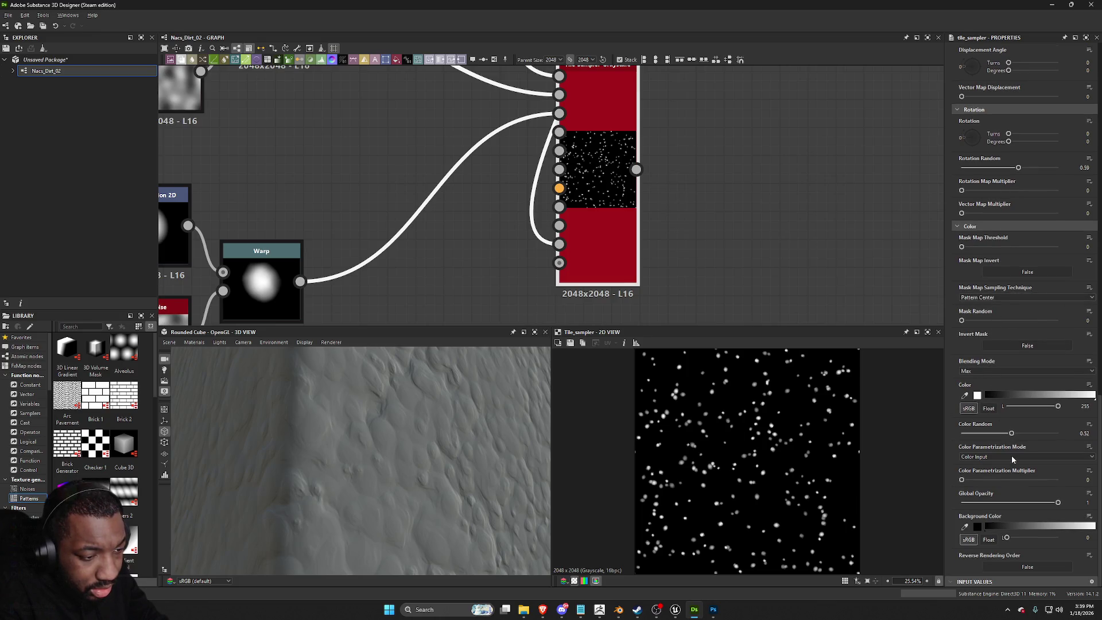
scroll(993, 433, "up", 10)
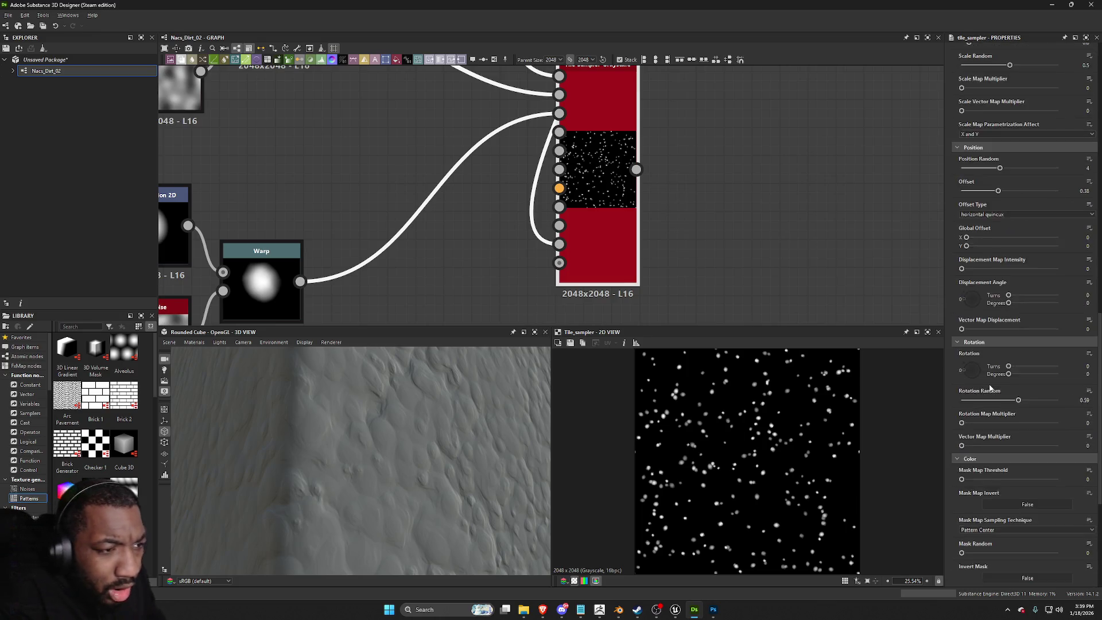
scroll(995, 393, "down", 1)
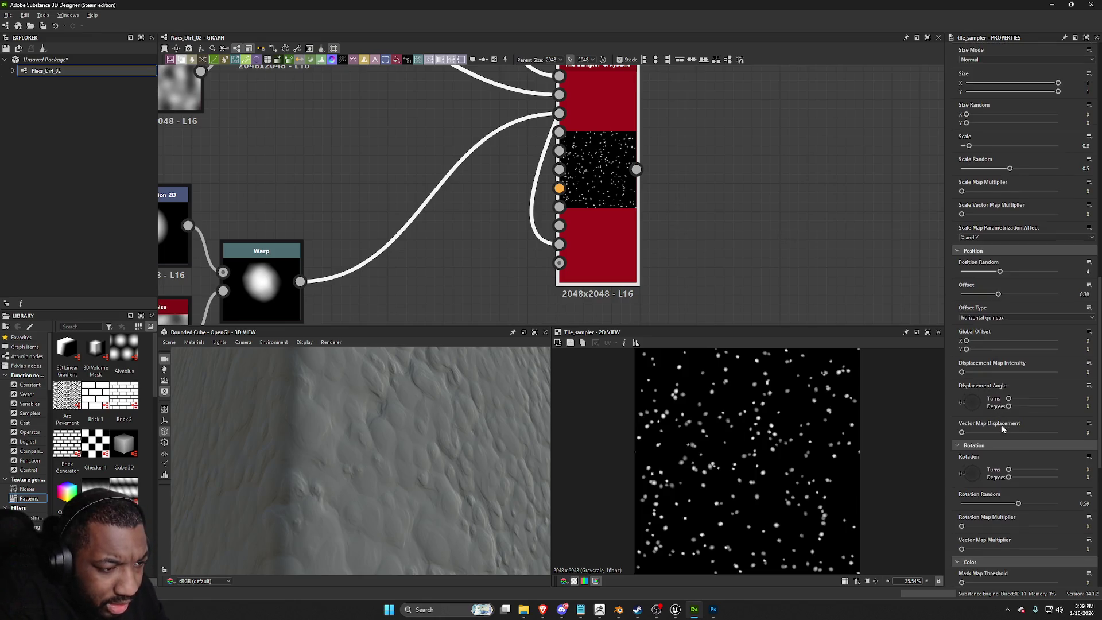
left_click_drag(980, 375, 1058, 373)
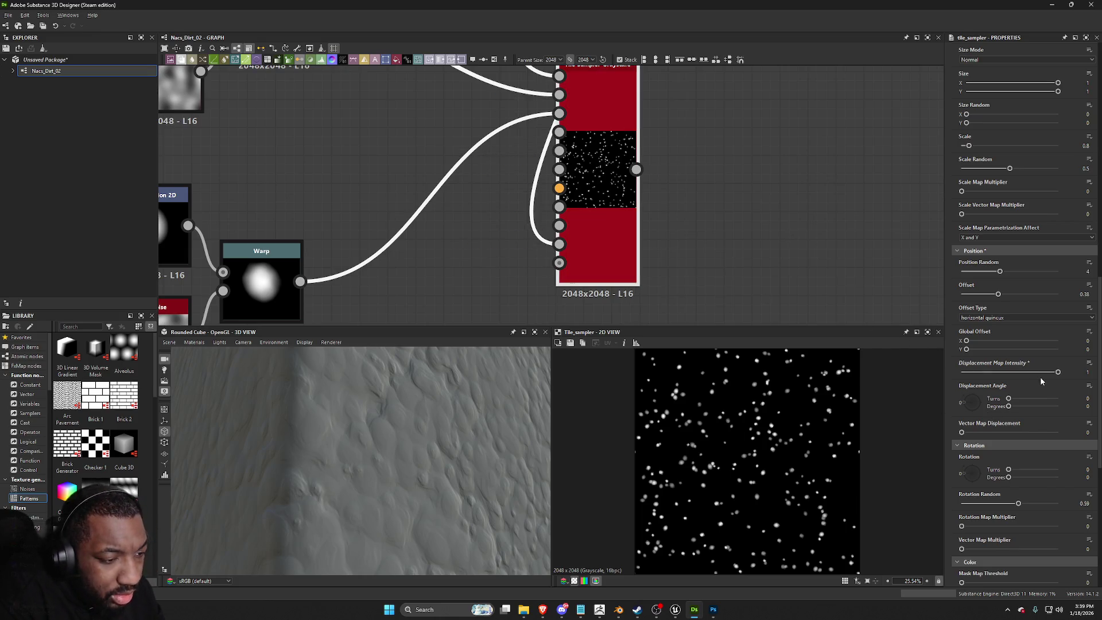
scroll(1037, 374, "up", 7)
scroll(1027, 358, "up", 5)
left_click(1008, 270)
left_click(1006, 289)
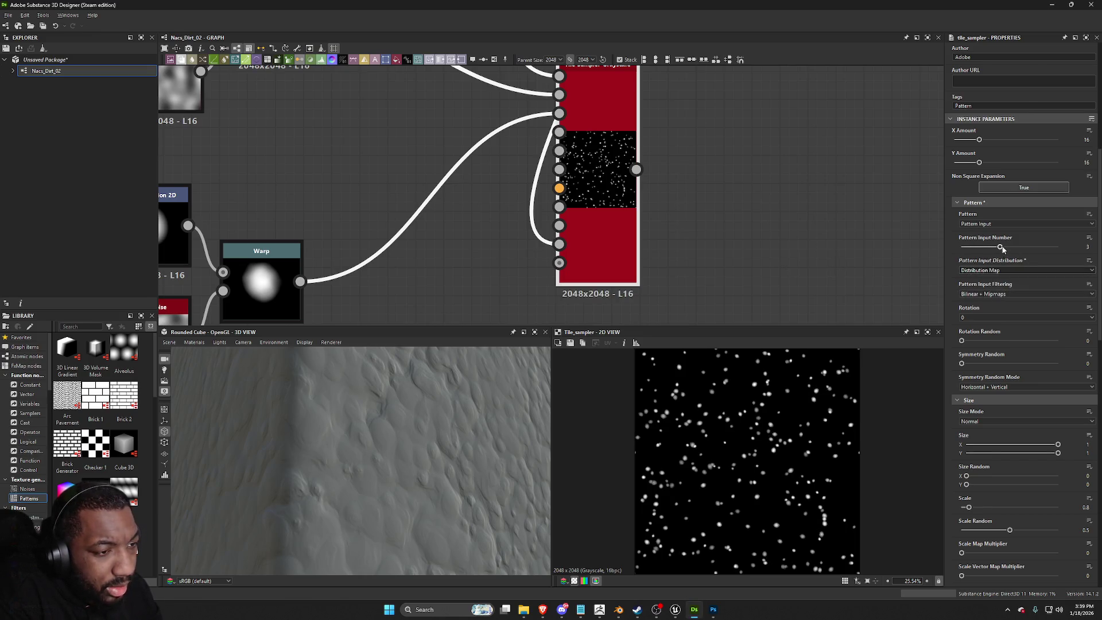
Step: Set Rotation Random 0.5 and Symmetry Random 0.46, undoing a Position Random change to keep it at 4
mouse_move(981, 341)
left_mouse_down()
mouse_move(1010, 342)
mouse_move(1005, 365)
left_mouse_up()
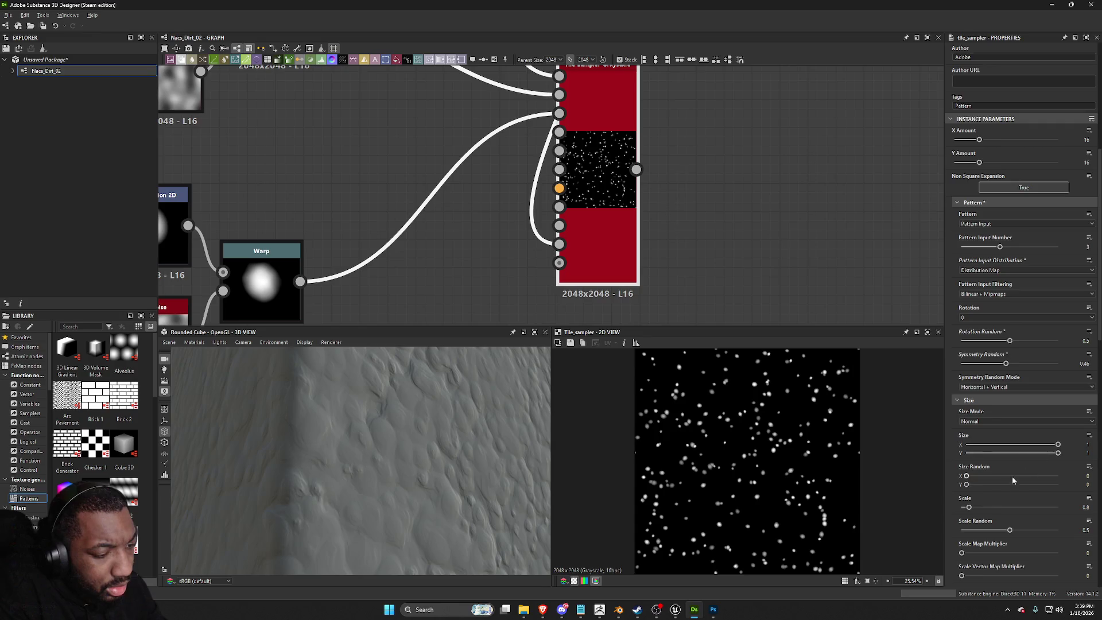
scroll(1005, 450, "down", 3)
scroll(1006, 450, "down", 5)
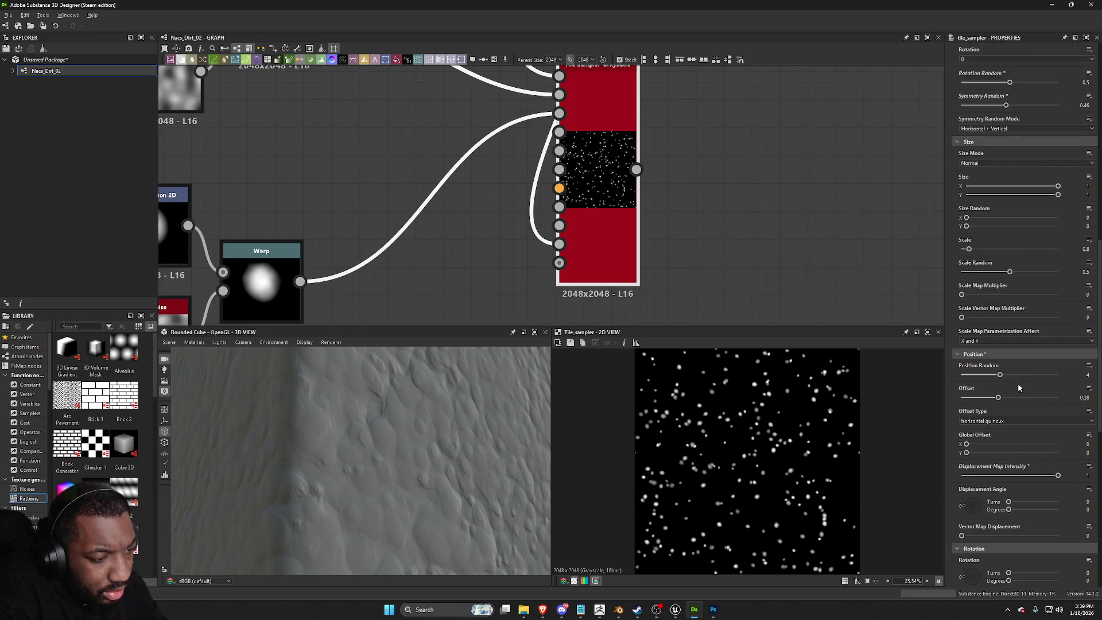
left_click_drag(1005, 374, 1003, 375)
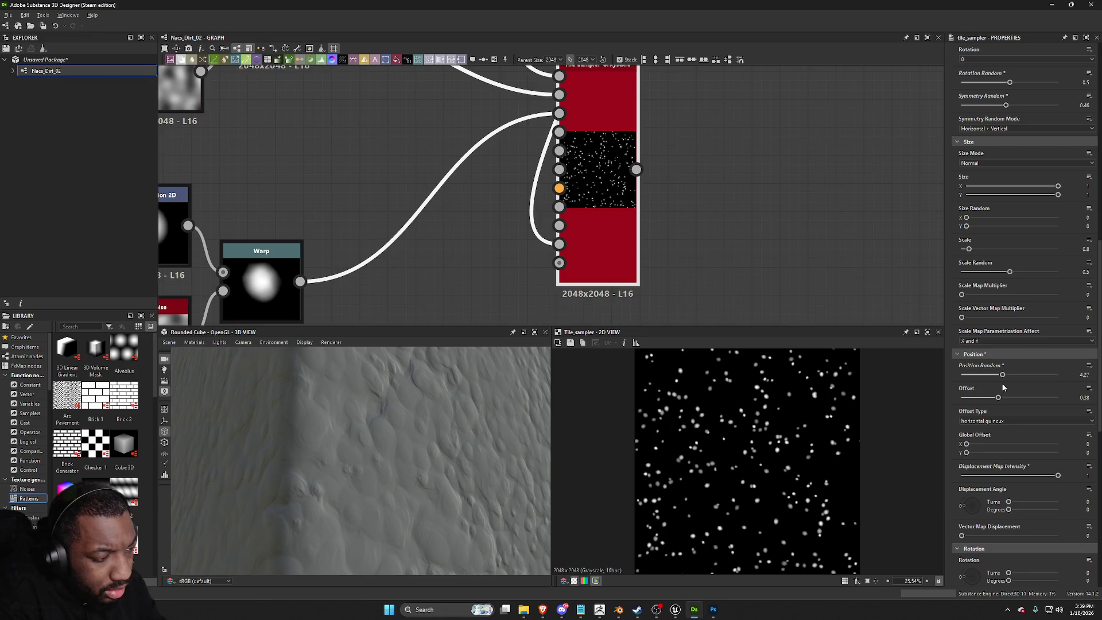
key("ctrl+z")
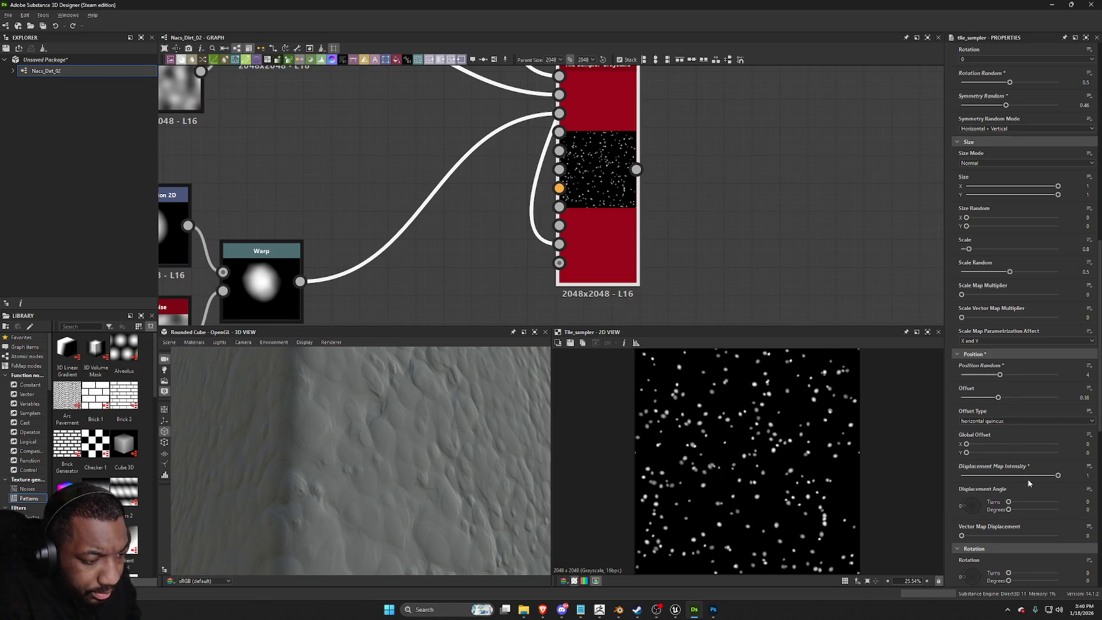
Step: Add pebble brightness variation with a Color Parametrization Multiplier of 0.34
scroll(1028, 483, "down", 2)
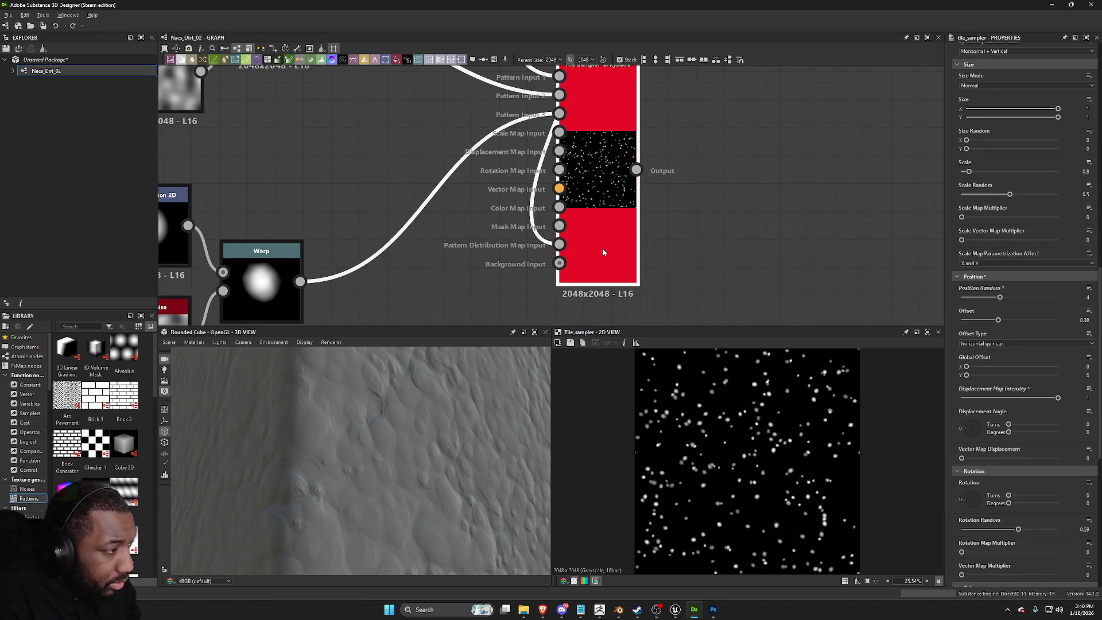
scroll(815, 367, "down", 2)
scroll(1001, 426, "down", 3)
scroll(1000, 427, "down", 3)
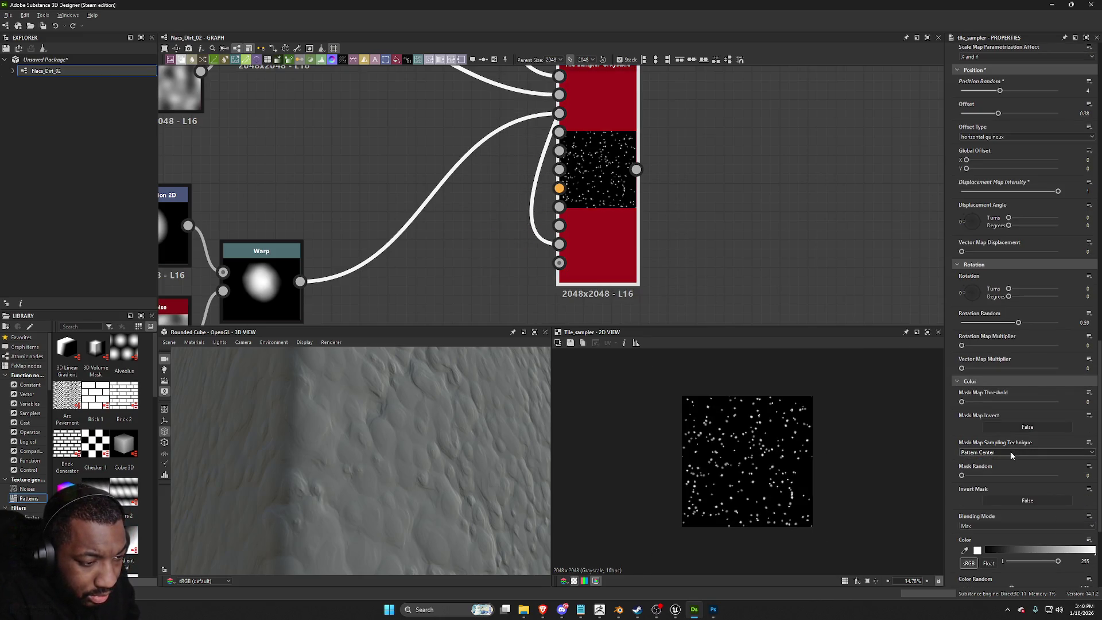
scroll(916, 469, "down", 1)
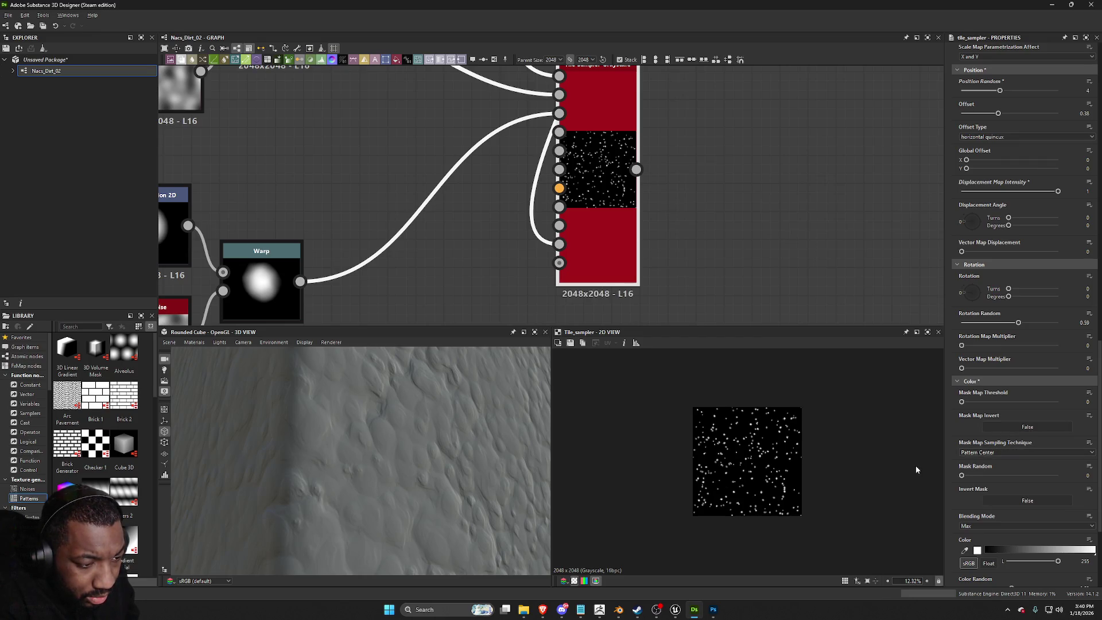
scroll(981, 465, "down", 4)
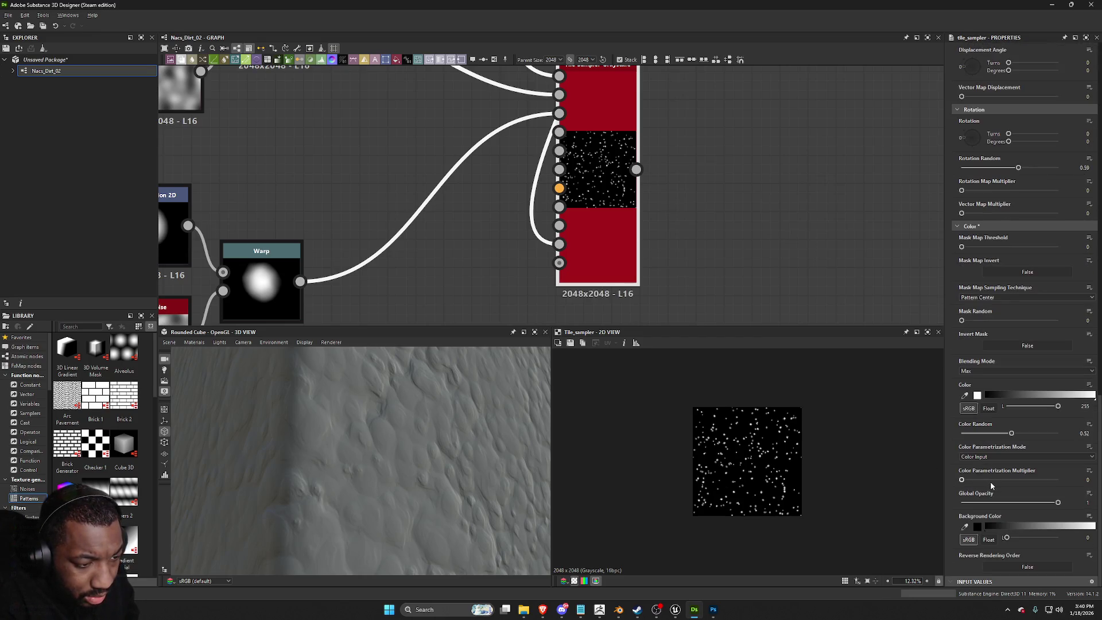
left_click(994, 480)
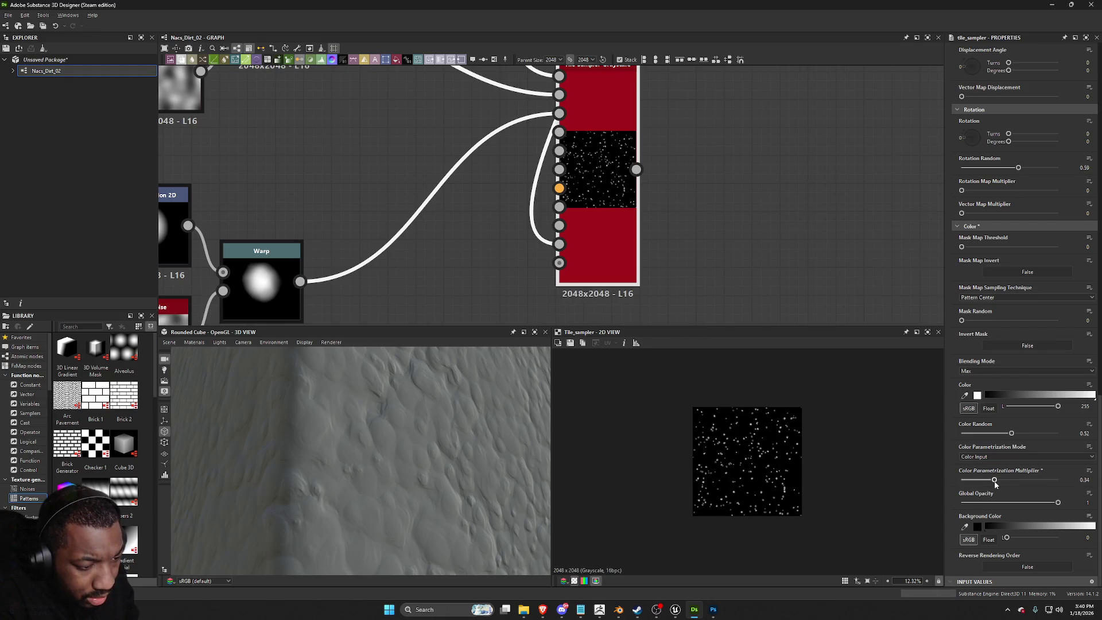
scroll(980, 516, "up", 6)
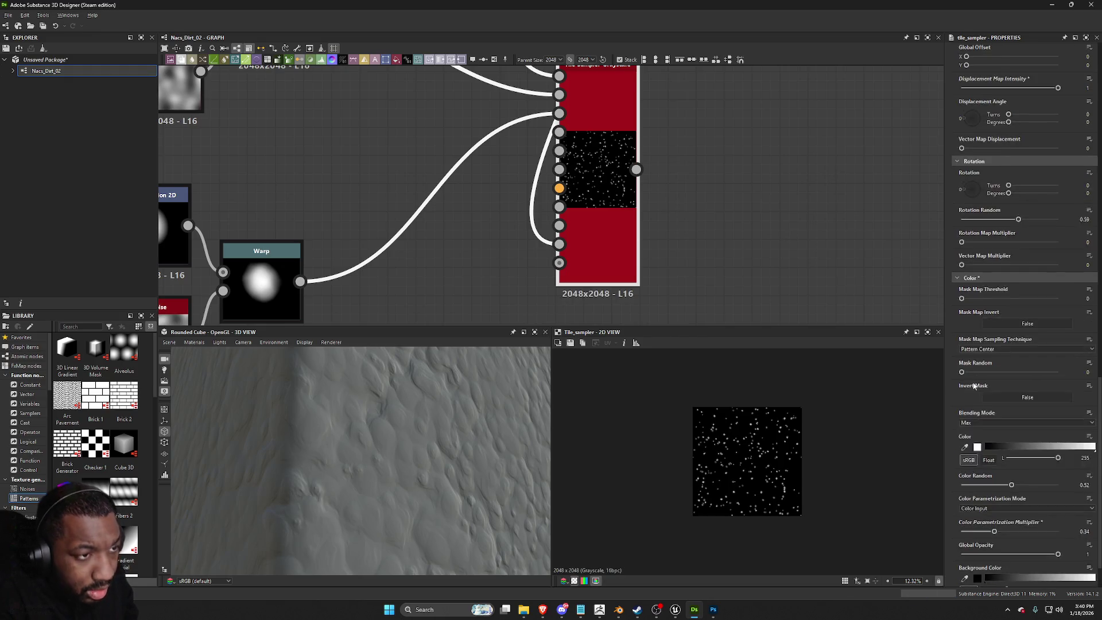
scroll(989, 329, "up", 7)
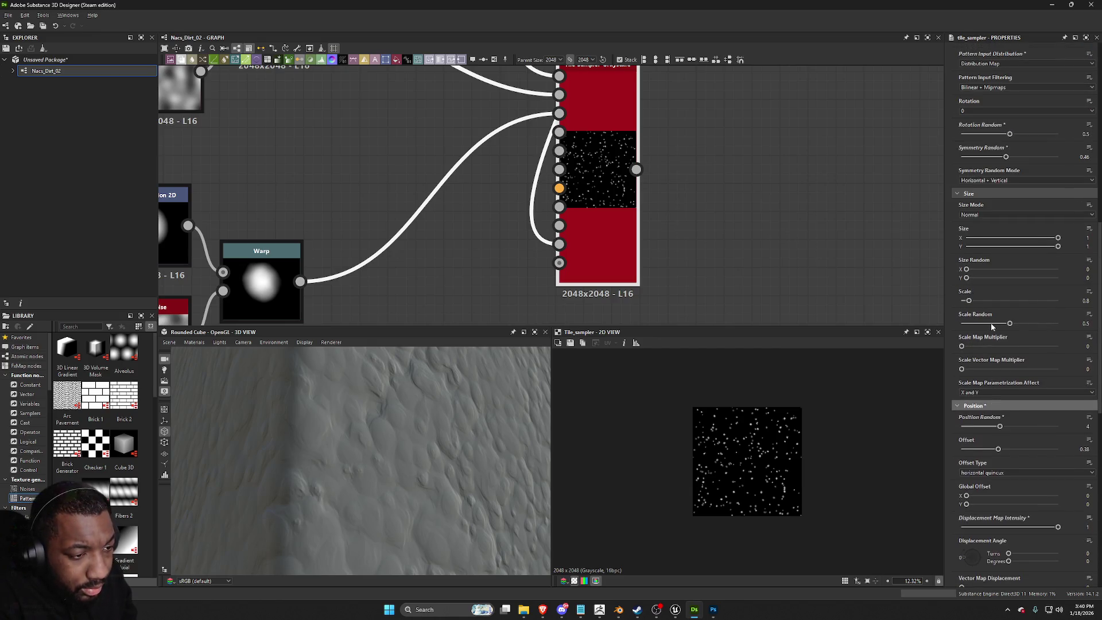
scroll(991, 322, "up", 3)
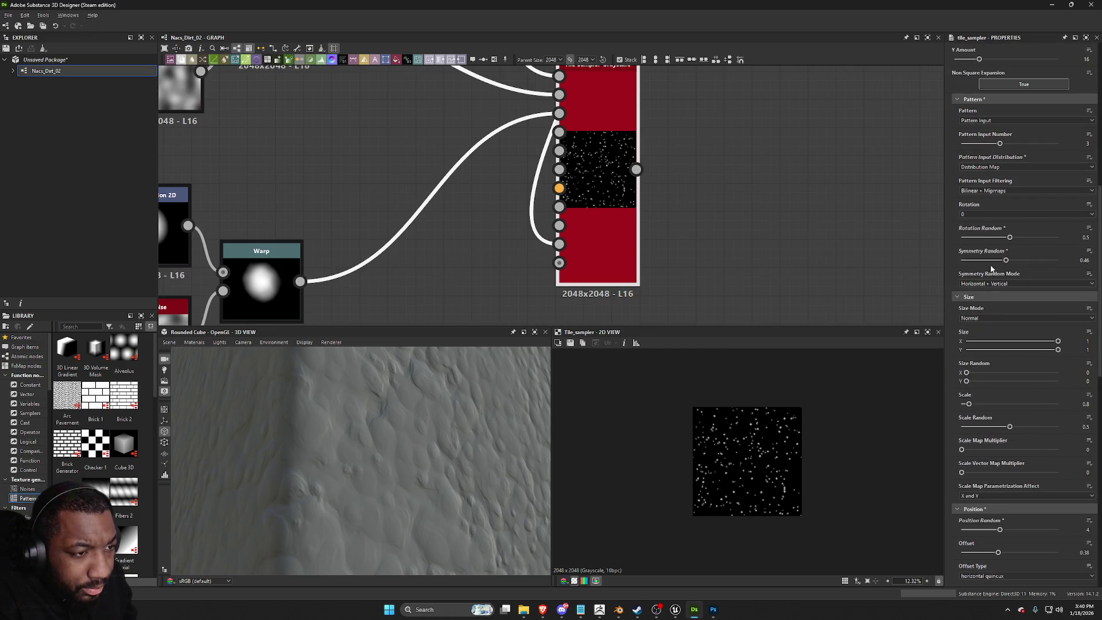
scroll(1004, 167, "up", 6)
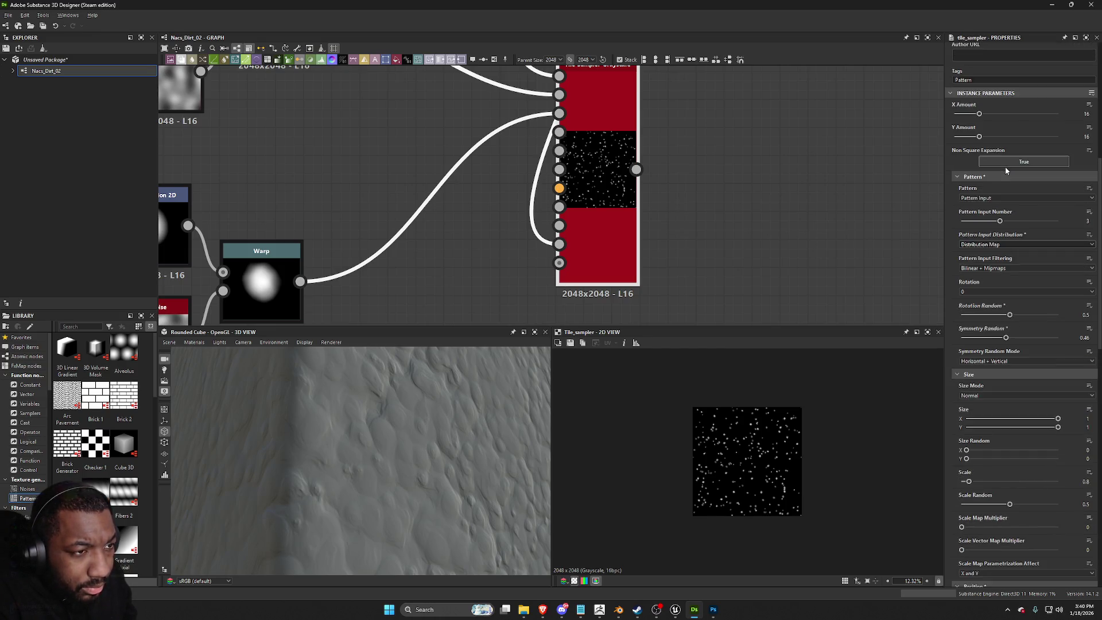
scroll(705, 272, "up", 1)
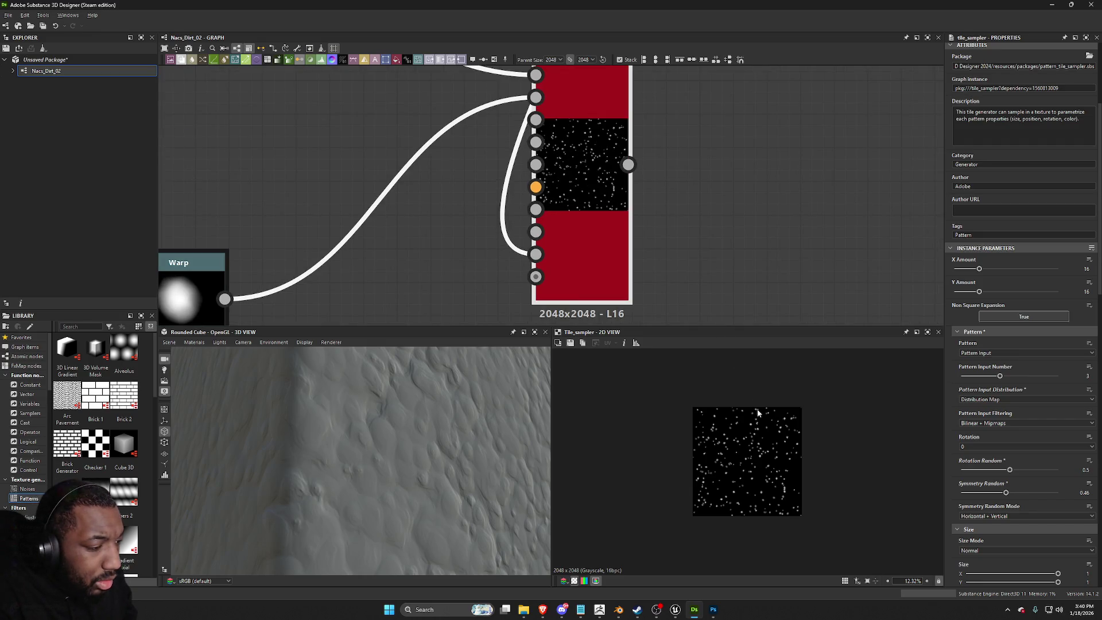
scroll(757, 411, "up", 4)
scroll(703, 274, "down", 3)
Step: Shift the Normal node column right and move the Tile Sampler up near the Kuwahara chain
mouse_move(708, 219)
middle_mouse_down()
mouse_move(651, 118)
mouse_move(571, 118)
mouse_move(569, 170)
middle_mouse_up()
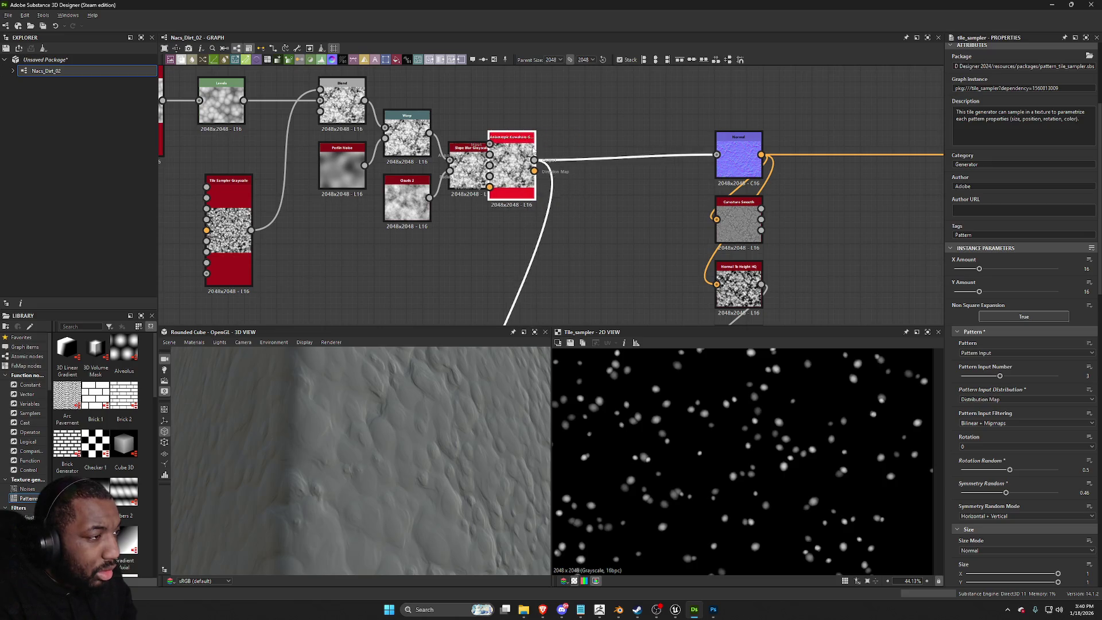
scroll(681, 129, "down", 3)
middle_click_drag(697, 135, 697, 115)
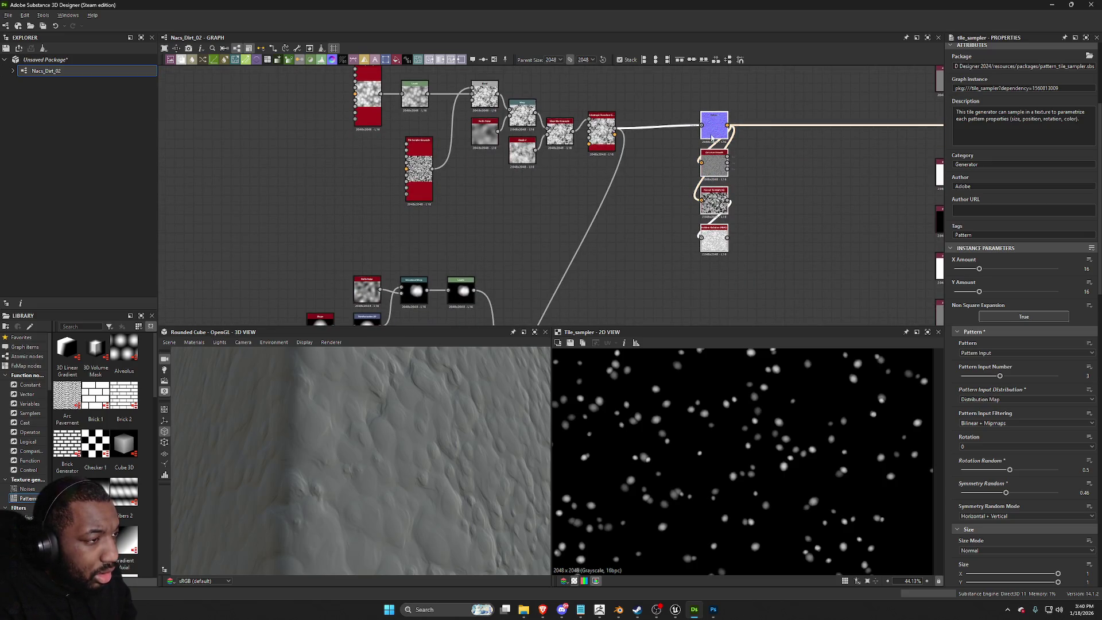
left_click_drag(696, 115, 752, 115)
scroll(664, 153, "down", 1)
middle_click_drag(664, 153, 691, 185)
mouse_move(653, 275)
middle_mouse_down()
mouse_move(691, 147)
mouse_move(703, 226)
mouse_move(614, 290)
mouse_move(555, 297)
middle_mouse_up()
mouse_move(554, 297)
left_mouse_down()
mouse_move(642, 179)
mouse_move(618, 161)
mouse_move(660, 150)
left_mouse_up()
scroll(614, 170, "up", 4)
Step: Insert a Height Blend on the Kuwahara link, wire Tile Sampler to Height Bottom, and use Bottom height priority
type("height")
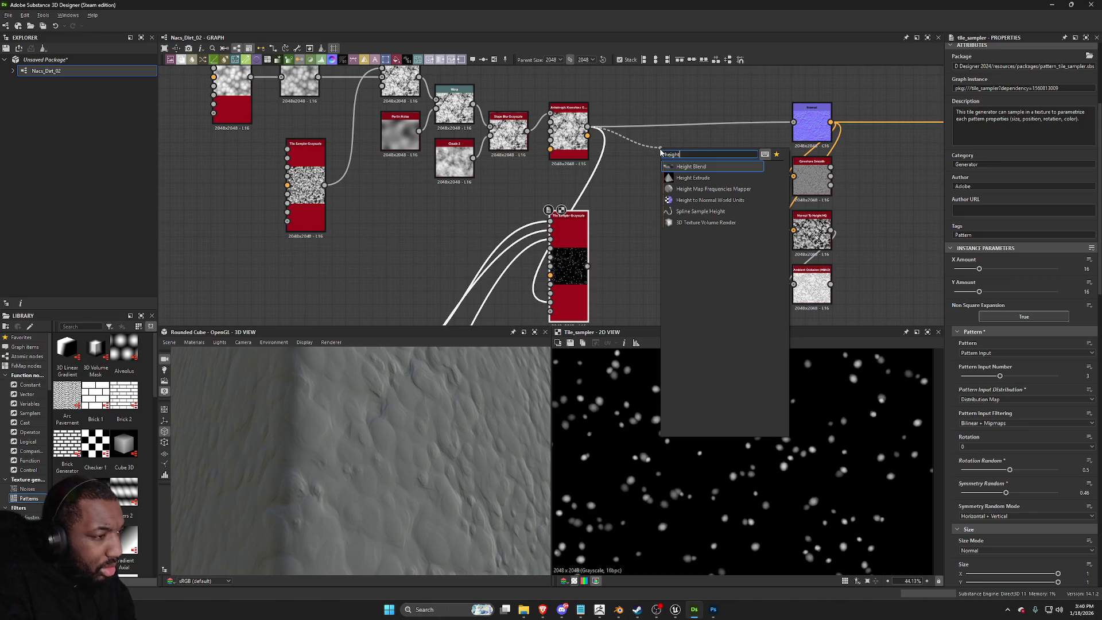
key("Return")
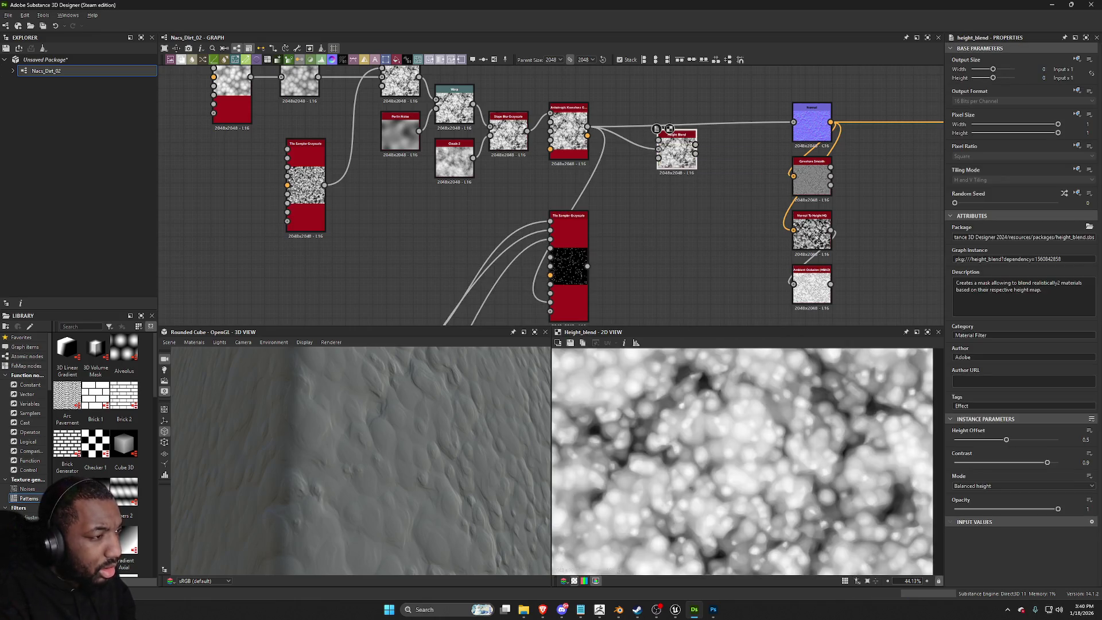
scroll(671, 148, "up", 3)
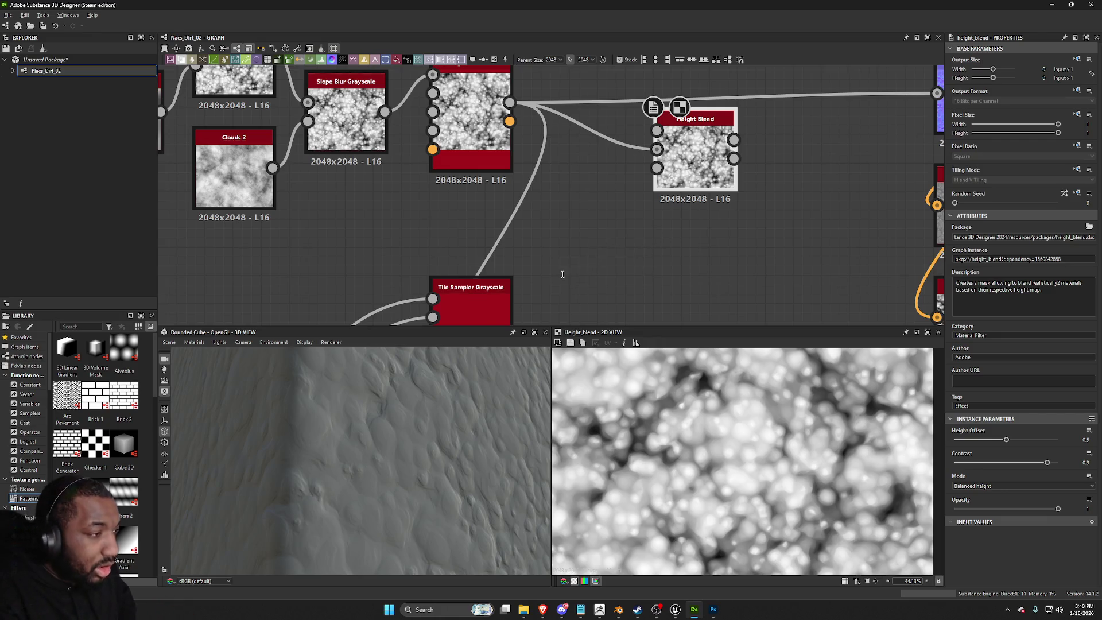
middle_click_drag(567, 271, 561, 180)
mouse_move(522, 308)
left_mouse_down()
mouse_move(608, 94)
mouse_move(669, 163)
left_mouse_up()
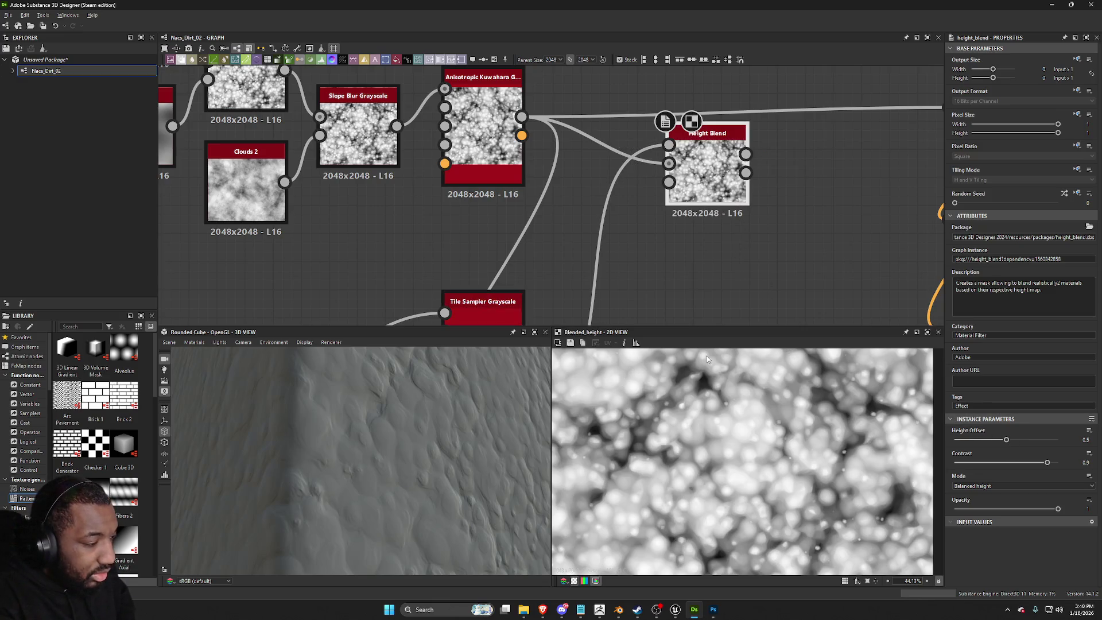
left_click(975, 486)
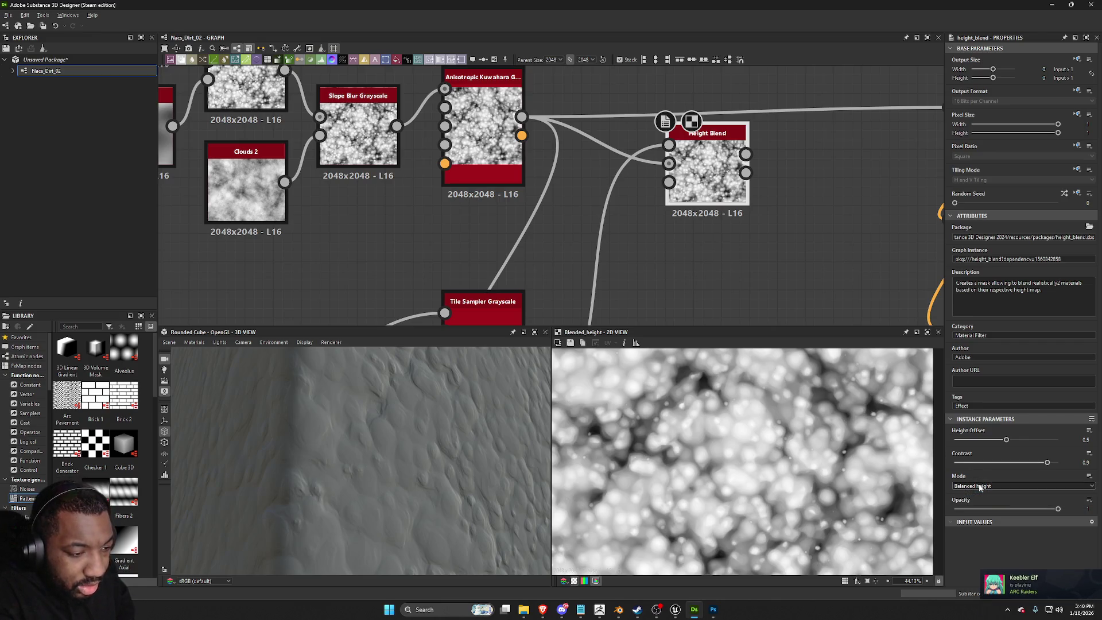
left_click(975, 498)
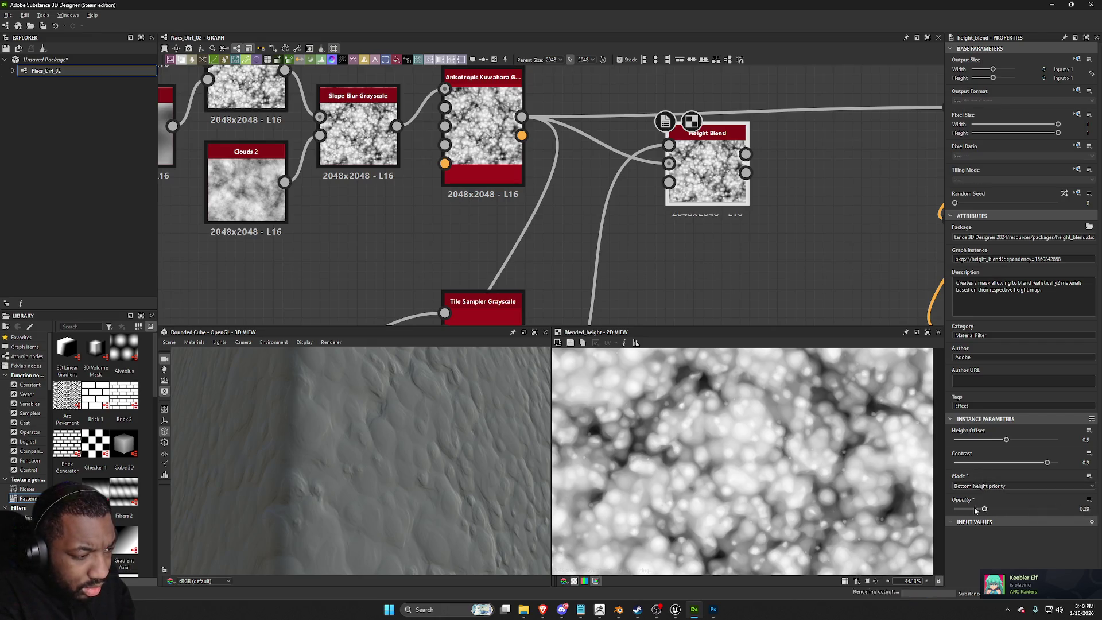
mouse_move(1009, 441)
left_mouse_down()
mouse_move(992, 463)
mouse_move(942, 461)
mouse_move(967, 464)
left_mouse_up()
scroll(797, 441, "down", 5)
scroll(797, 440, "up", 3)
key("ctrl+z")
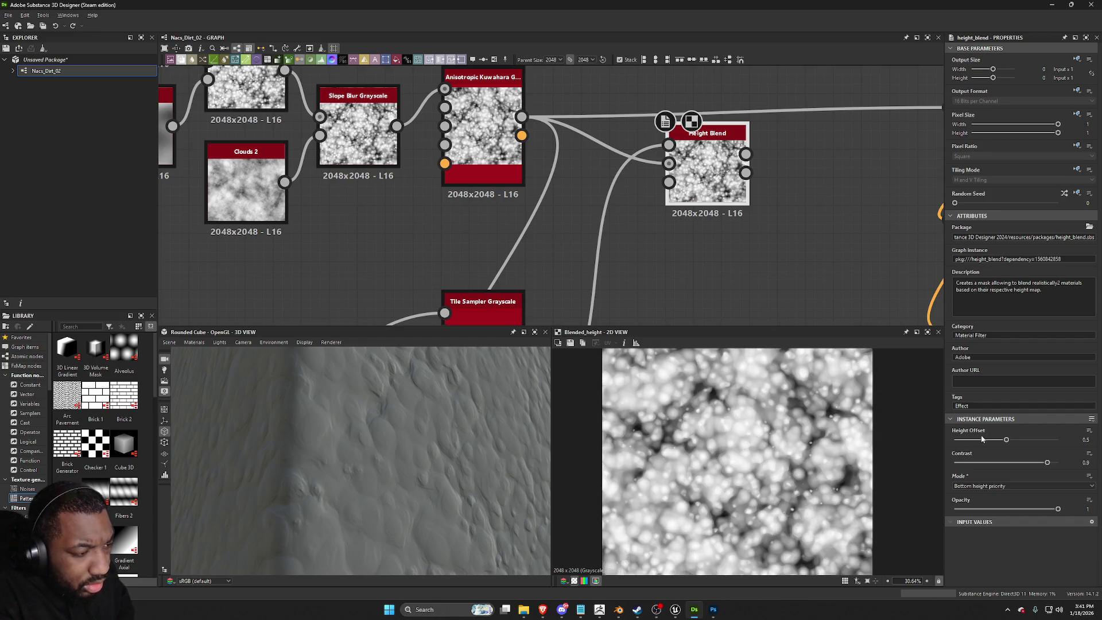
Step: Preview the Kuwahara and Height Blend outputs and link the blended height into the Normal node
double_click(482, 127)
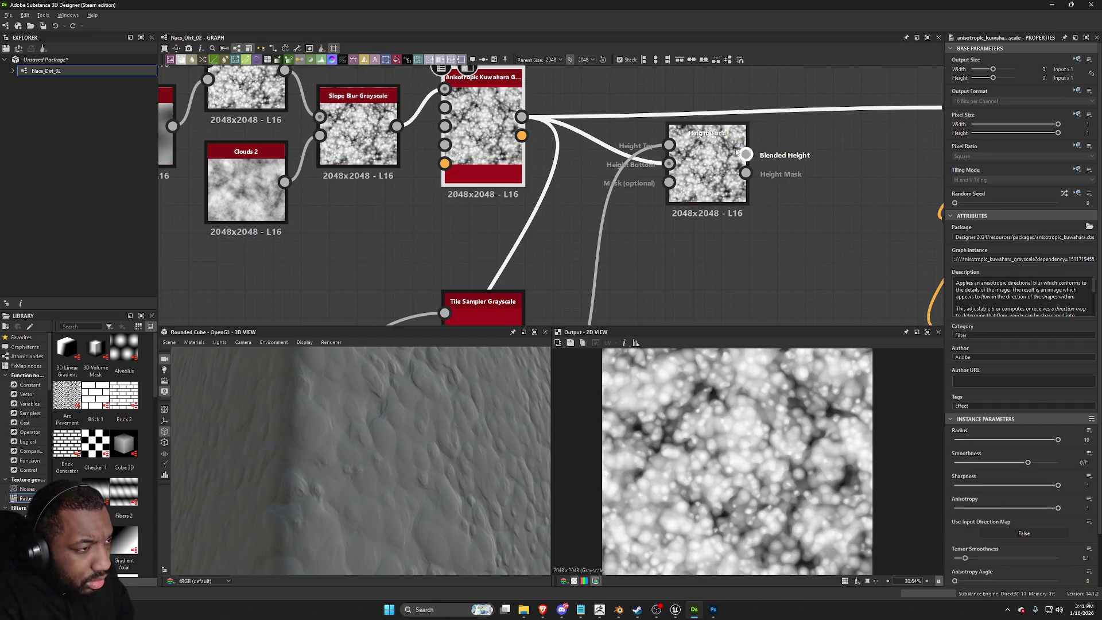
double_click(712, 159)
middle_click_drag(711, 159, 622, 178)
left_click_drag(655, 172, 858, 126)
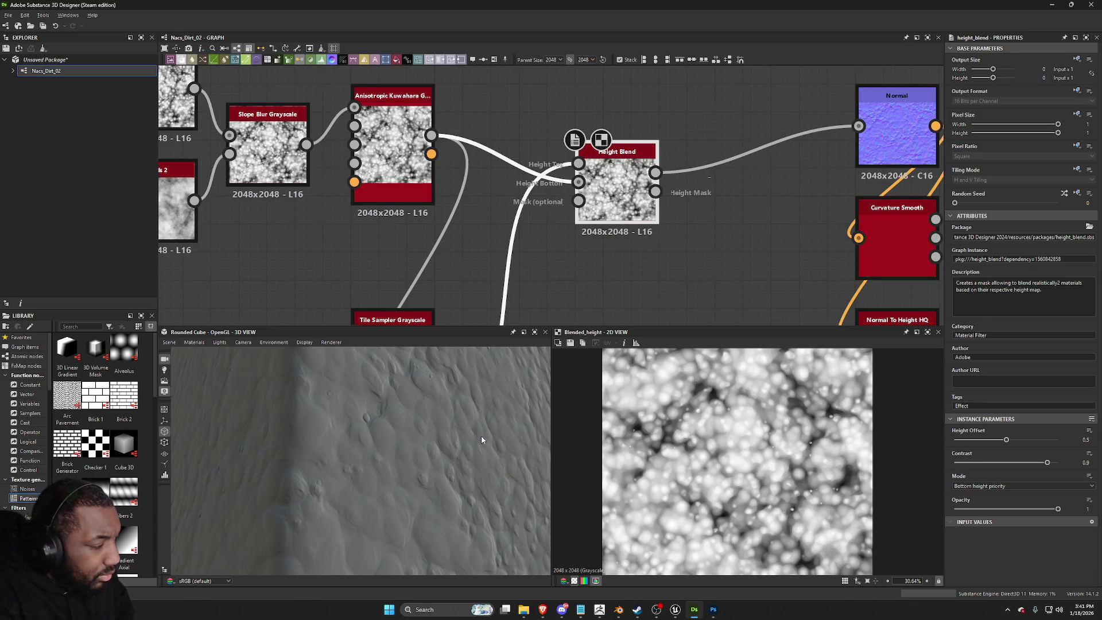
mouse_move(472, 440)
left_mouse_down()
mouse_move(371, 449)
mouse_move(378, 473)
mouse_move(568, 374)
mouse_move(417, 457)
left_mouse_up()
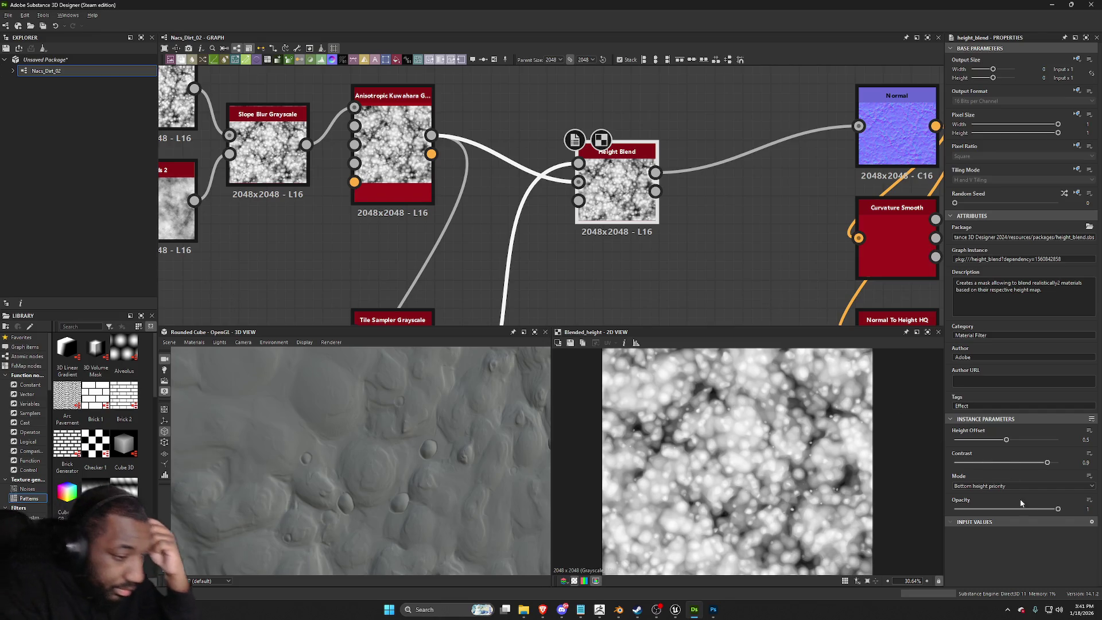
Step: Raise the blend contrast to 1, check the cube in 3D, then switch to the YouTube height tutorial
left_click_drag(1047, 464, 1068, 462)
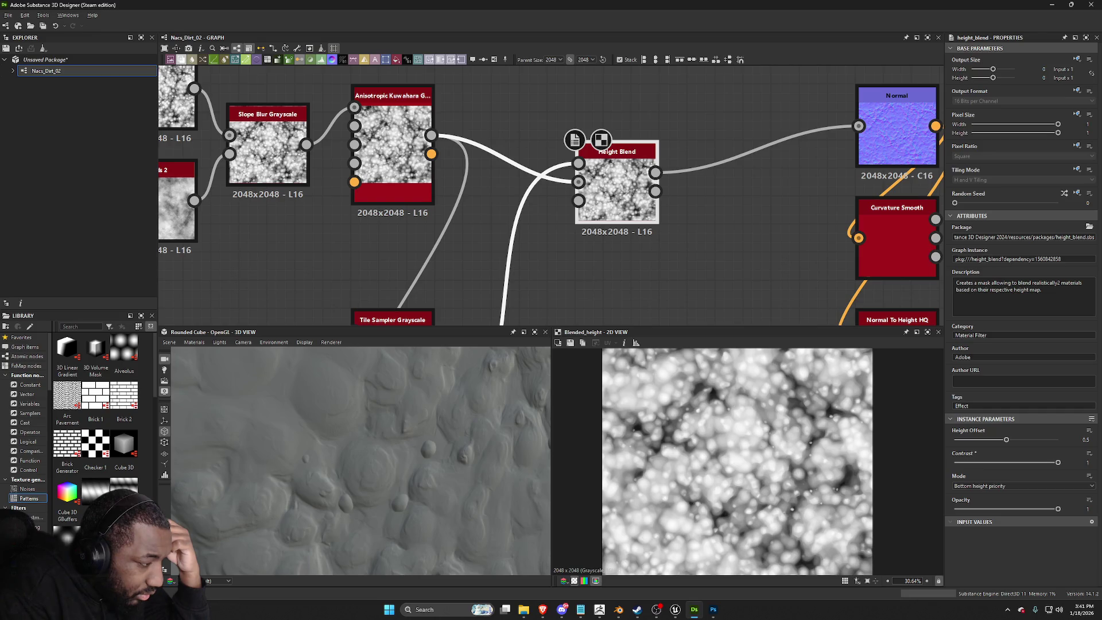
scroll(746, 459, "down", 1)
scroll(450, 458, "down", 3)
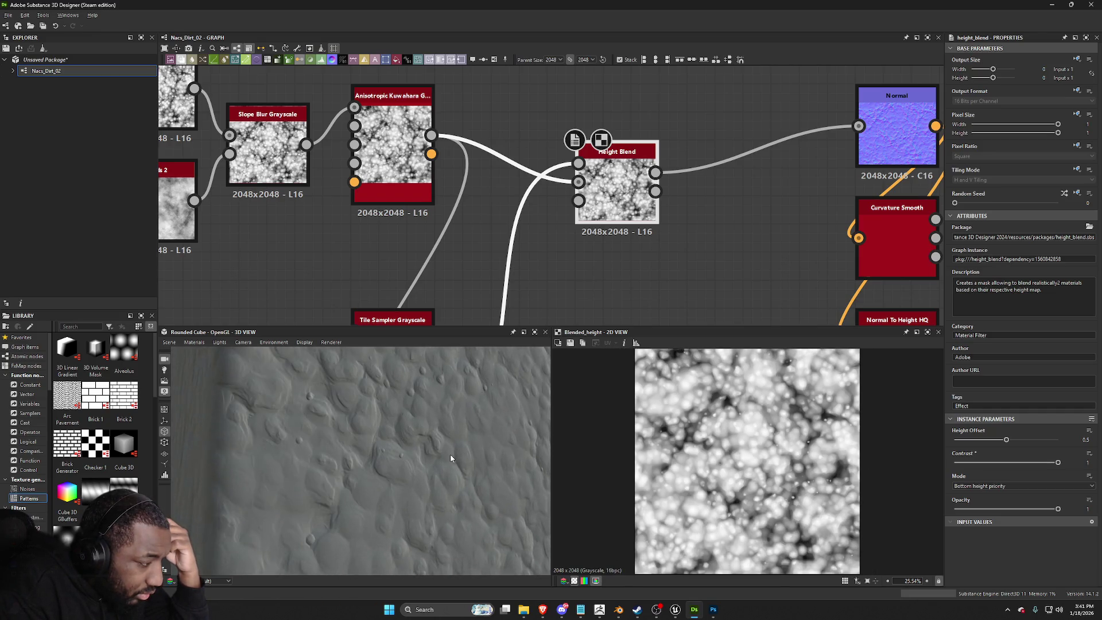
left_click_drag(450, 457, 415, 418)
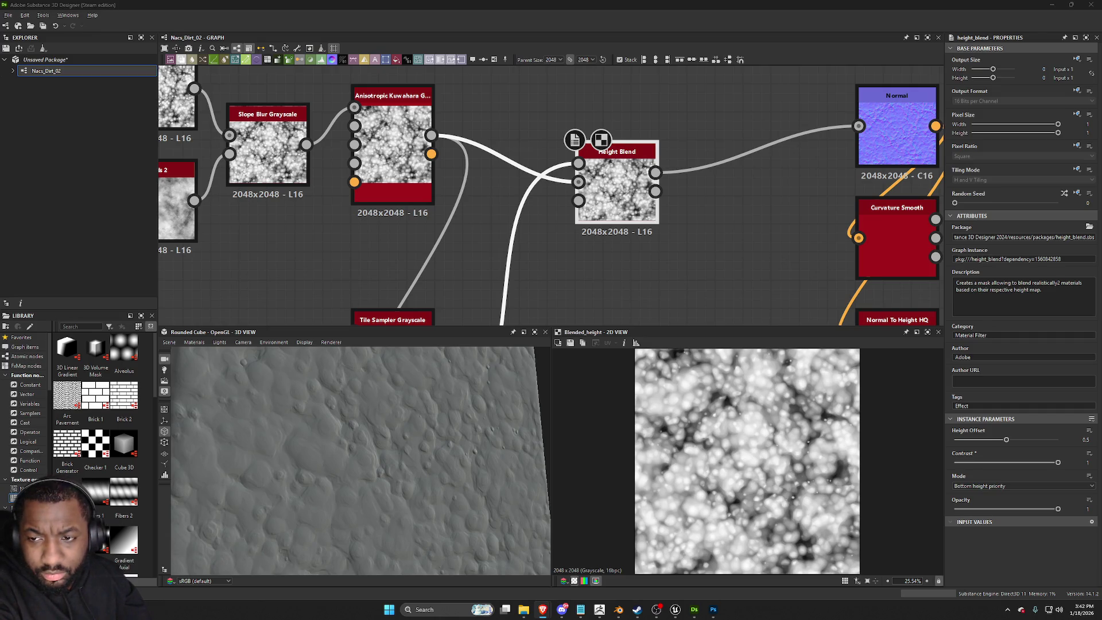
key("alt+Tab")
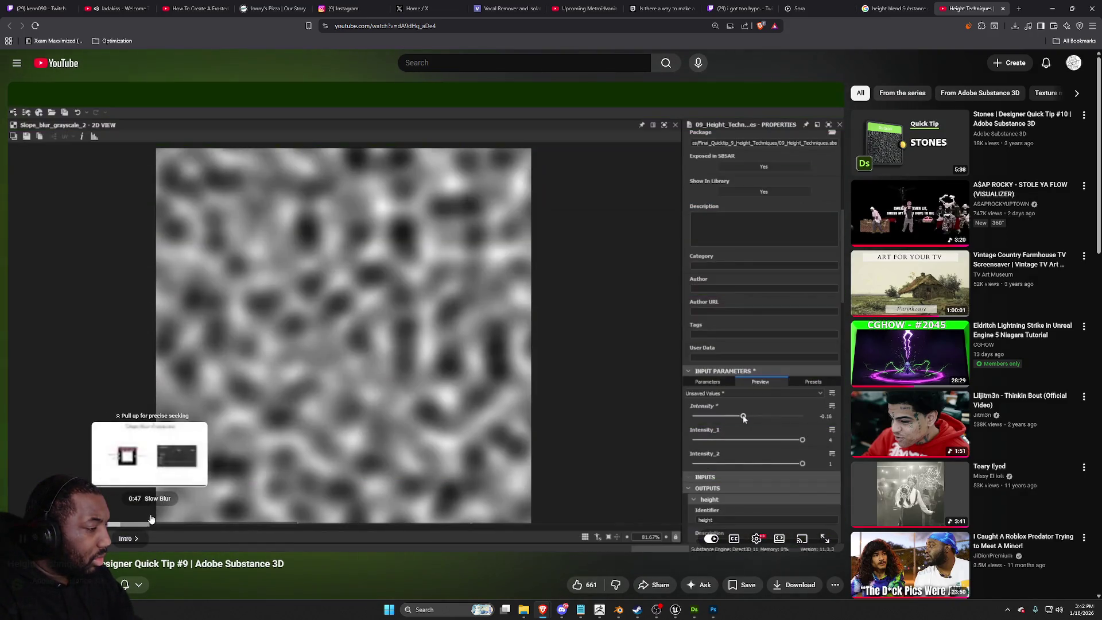
Step: Skip the tutorial ahead to its 'Demo: Auto Levels' chapter, pause it, and minimise the browser
left_click_drag(107, 524, 700, 512)
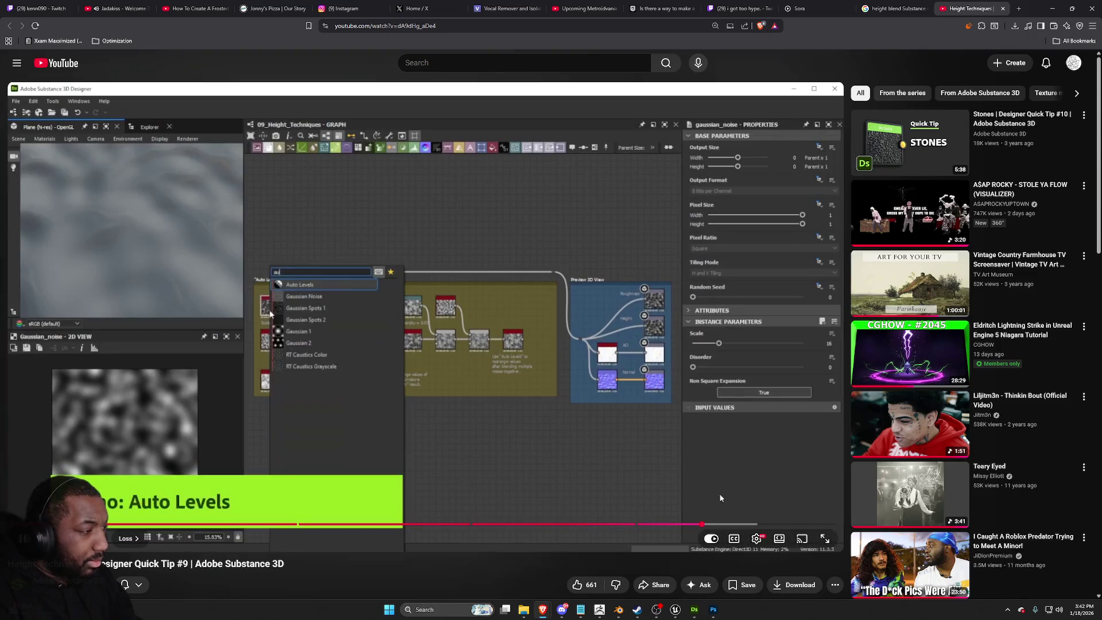
left_click(664, 450)
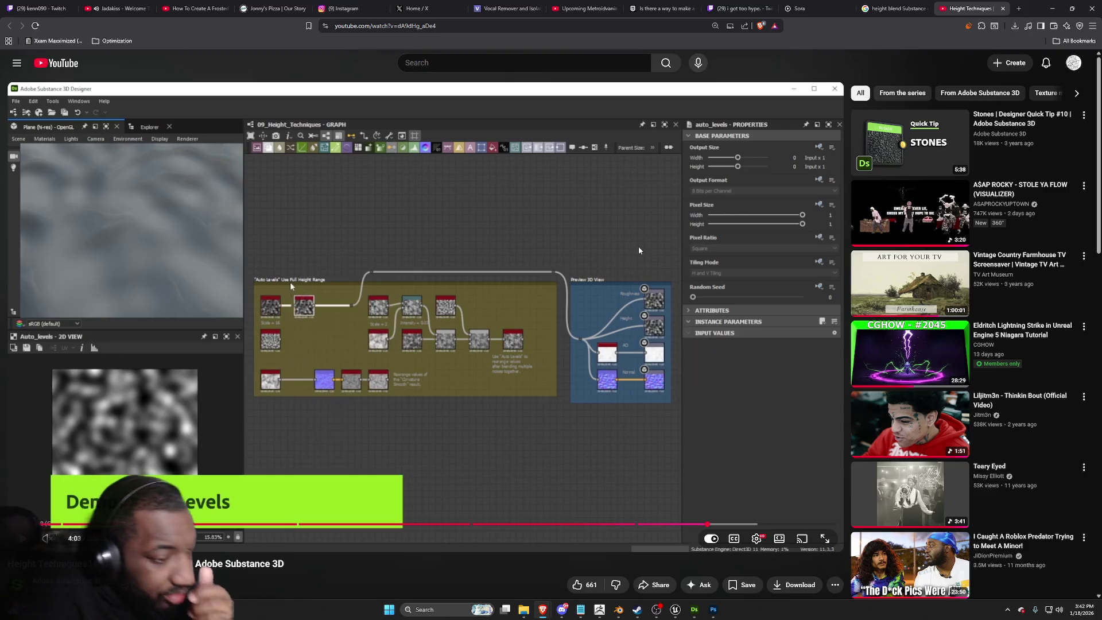
left_click(1052, 8)
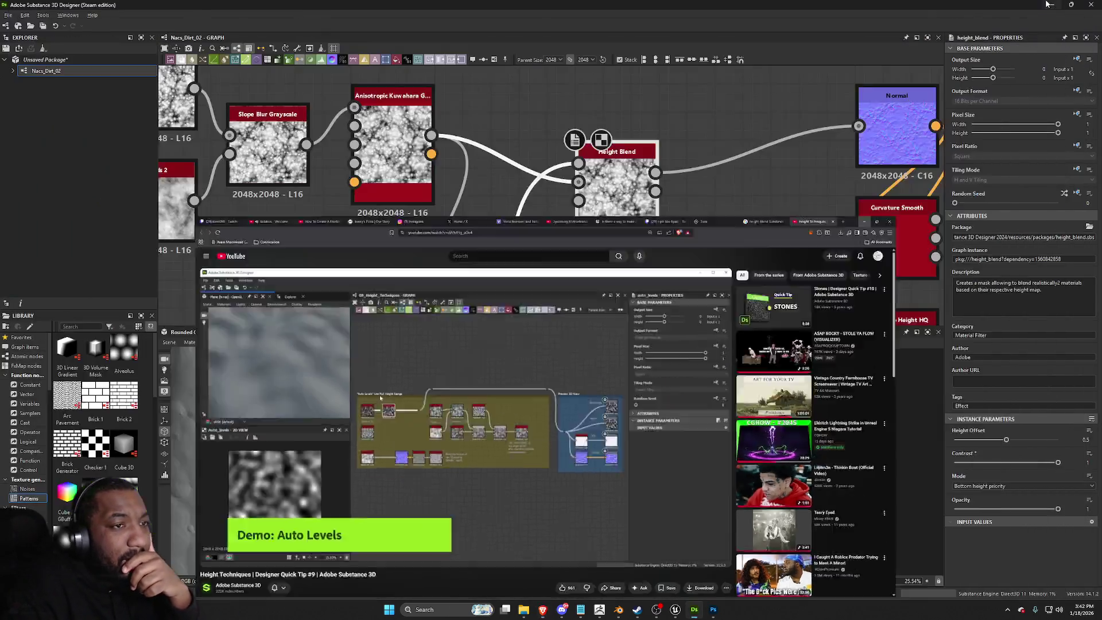
Step: Add a Shape Splatter node via the 'shape' search and move it clear of Height Blend
scroll(482, 235, "down", 5)
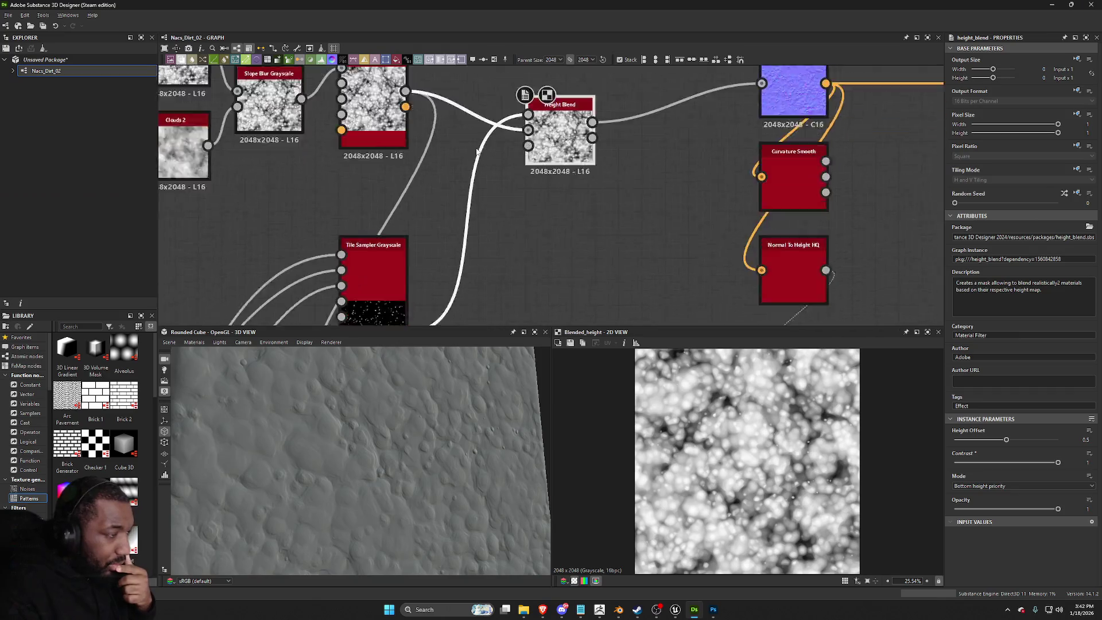
right_click(499, 184)
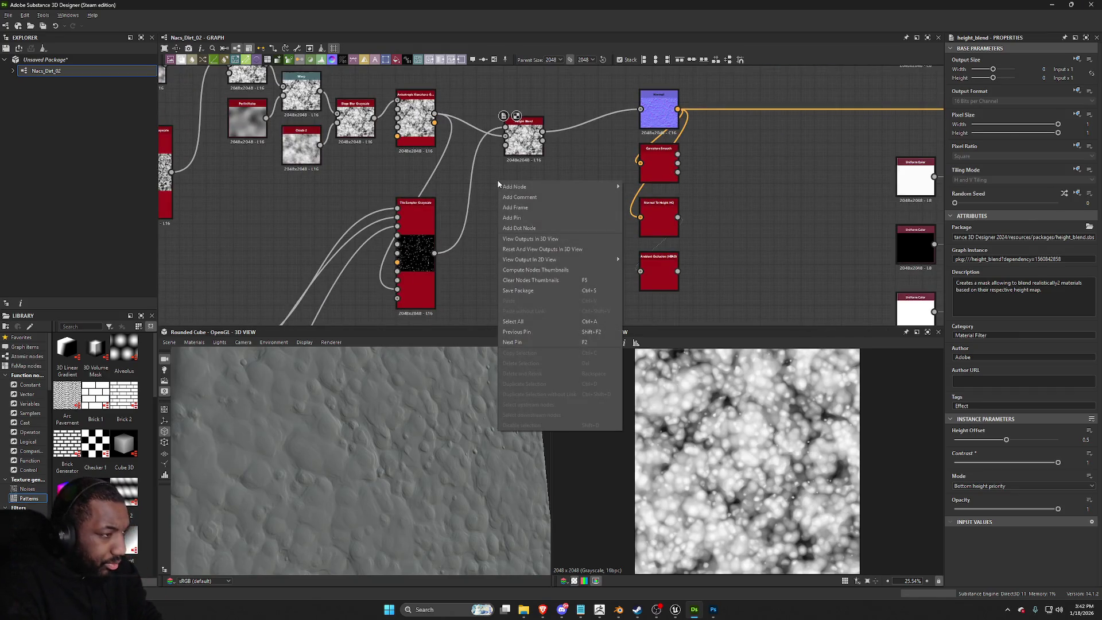
left_click(504, 187)
type("shape")
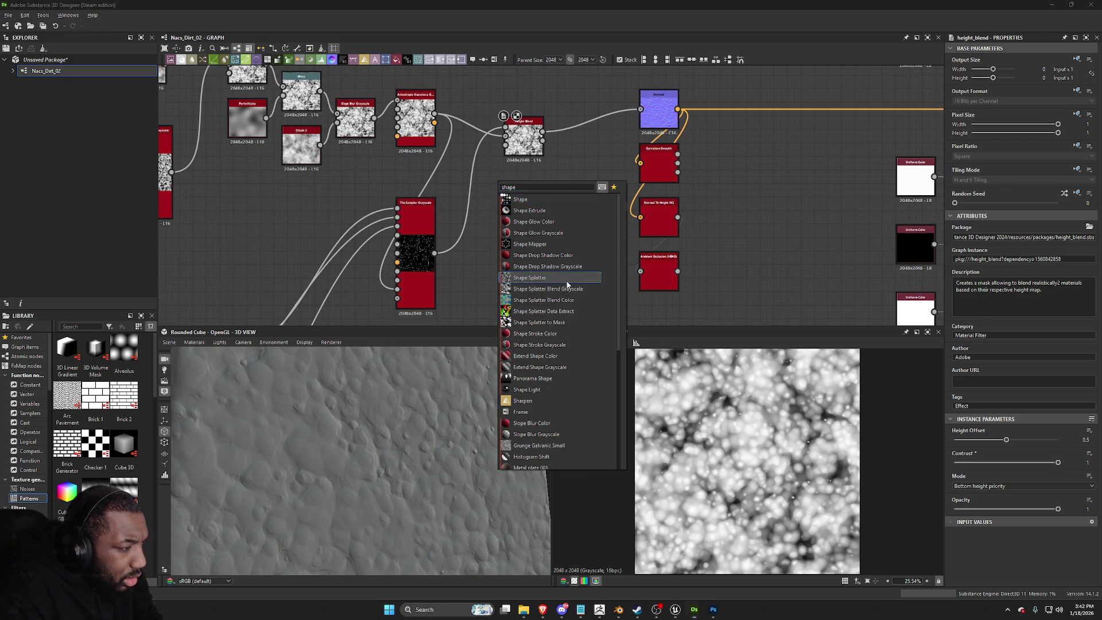
left_click(566, 278)
double_click(501, 211)
scroll(502, 211, "up", 3)
left_click_drag(503, 214, 529, 282)
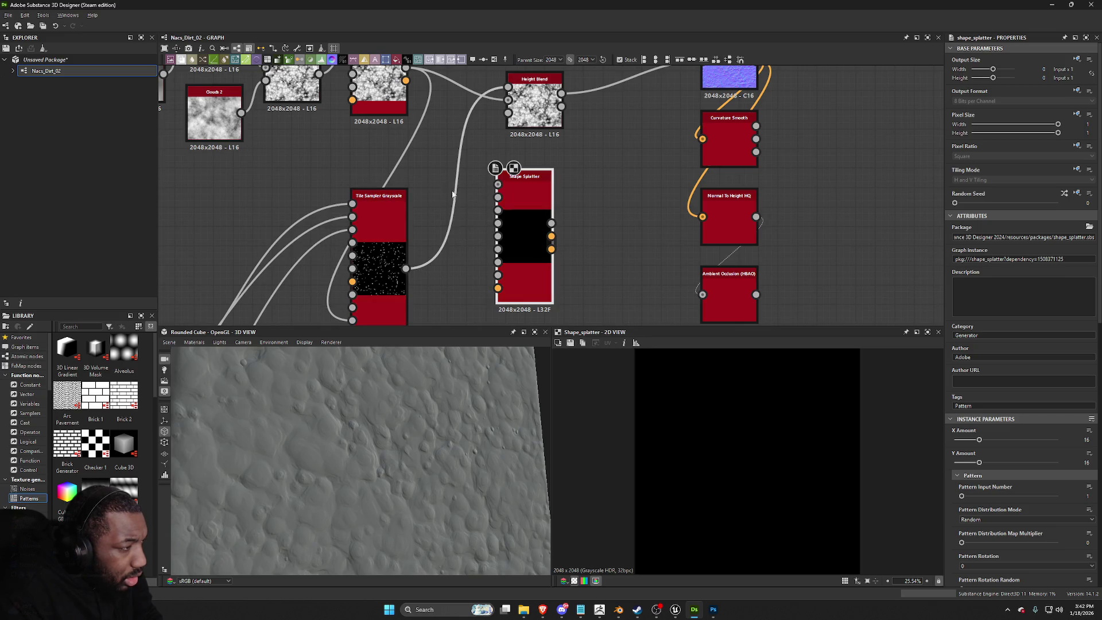
Step: Wire Tile Sampler Grayscale and the Levels blob into Shape Splatter, dropping the background height link
left_click_drag(406, 80, 501, 207)
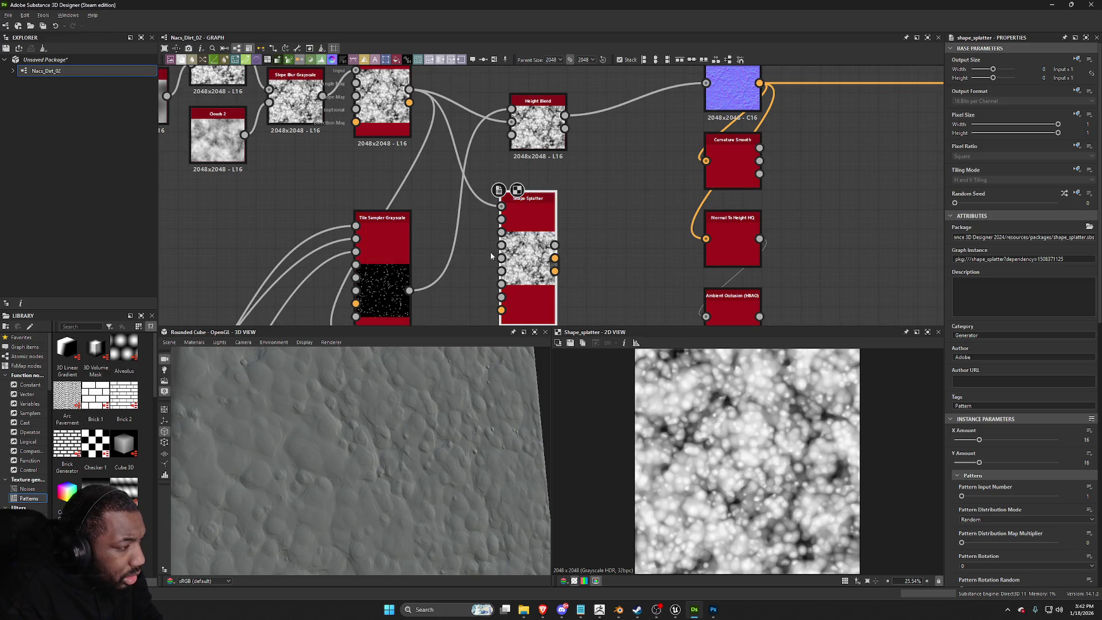
left_click_drag(408, 290, 501, 219)
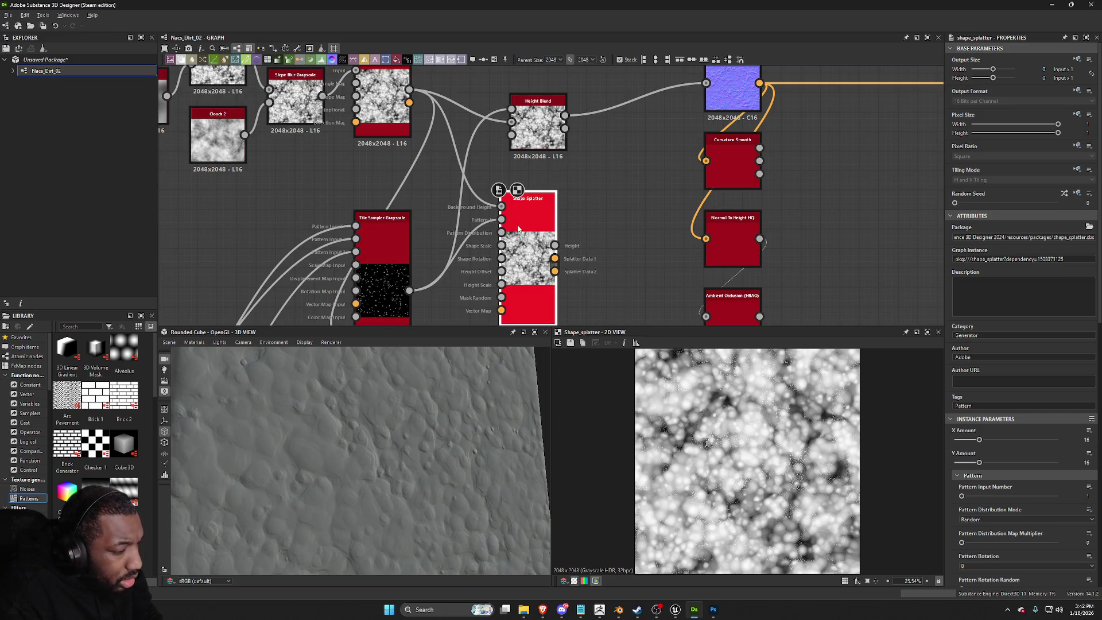
middle_click_drag(448, 270, 584, 131)
mouse_move(253, 287)
left_mouse_down()
mouse_move(717, 67)
mouse_move(672, 107)
left_mouse_up()
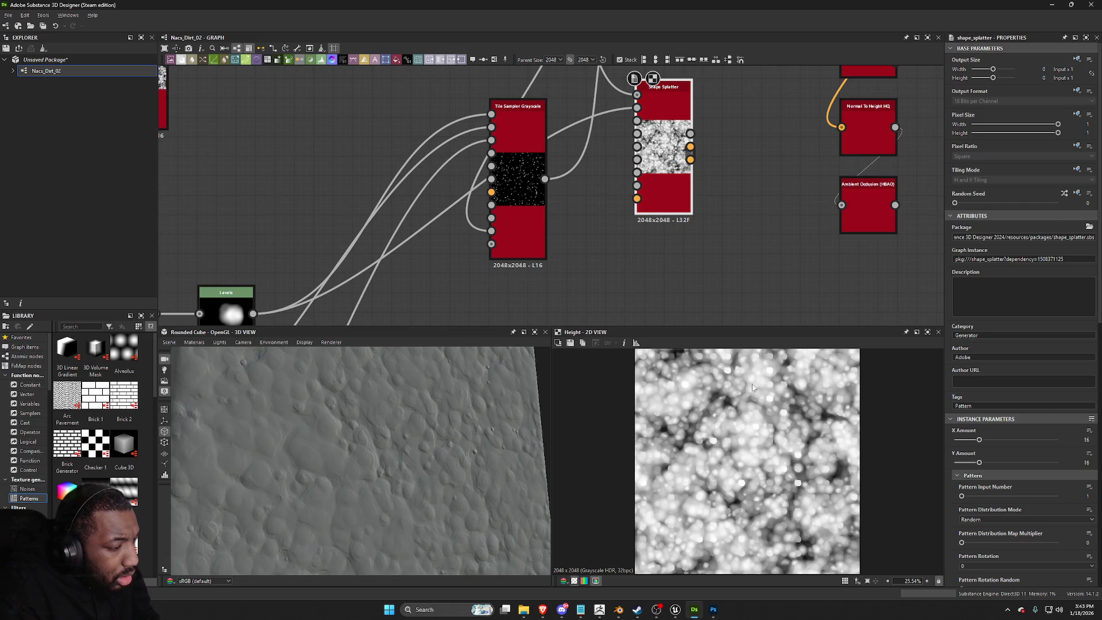
scroll(804, 413, "up", 5)
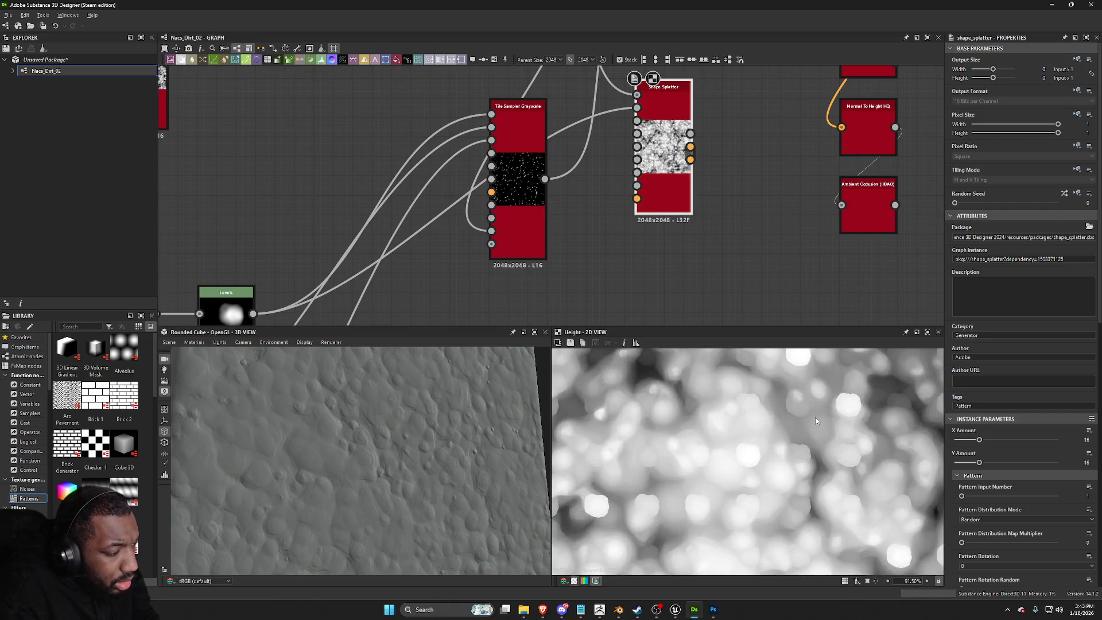
scroll(816, 421, "down", 3)
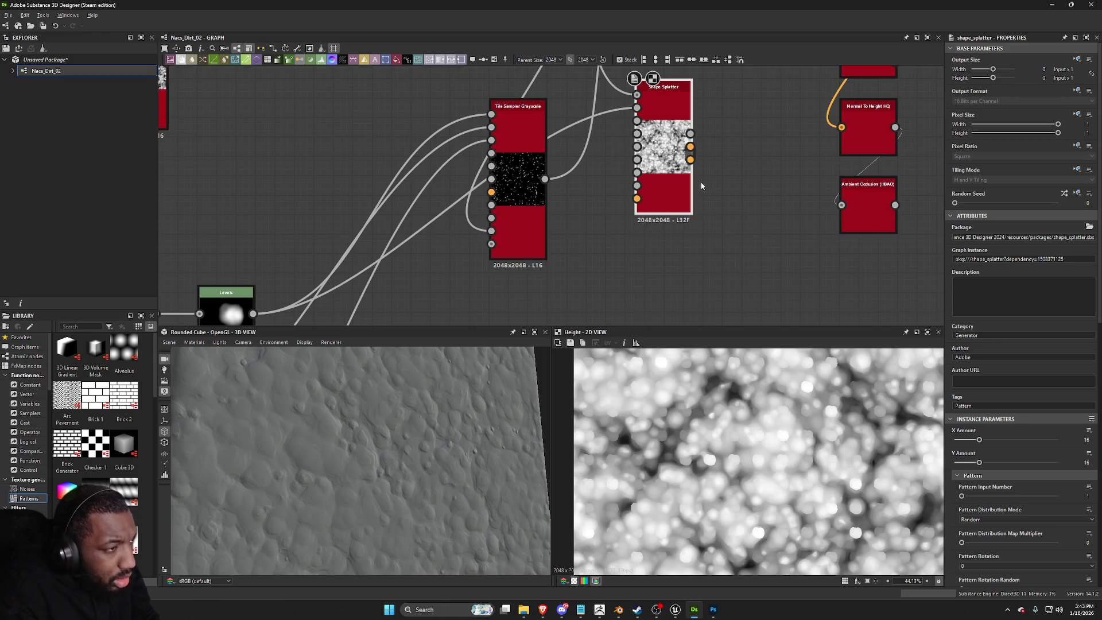
left_click_drag(637, 94, 607, 94)
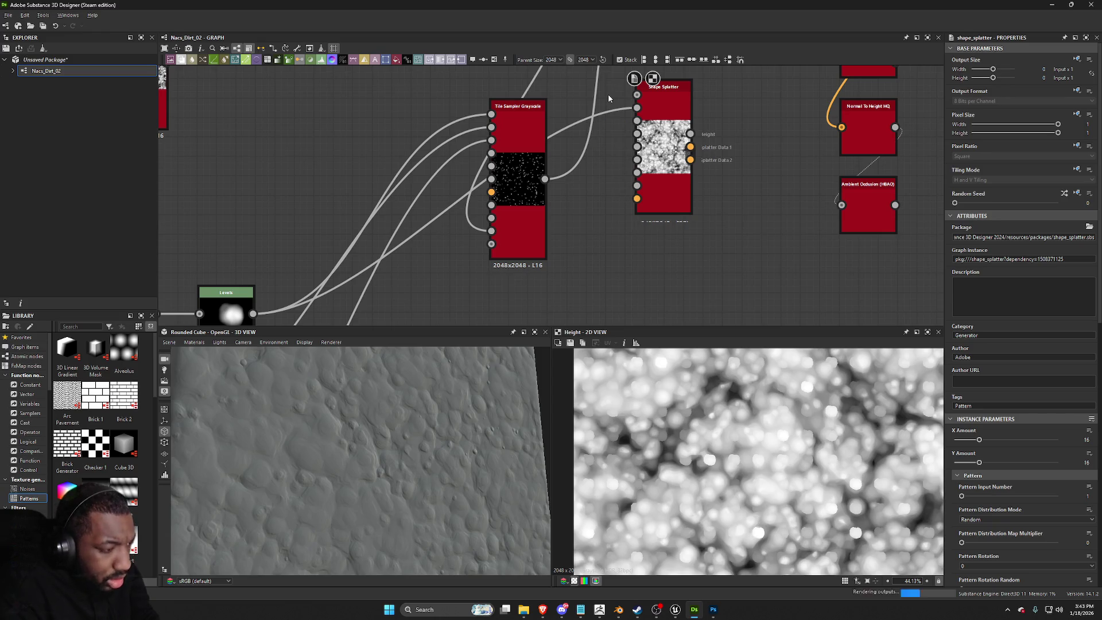
scroll(728, 438, "up", 6)
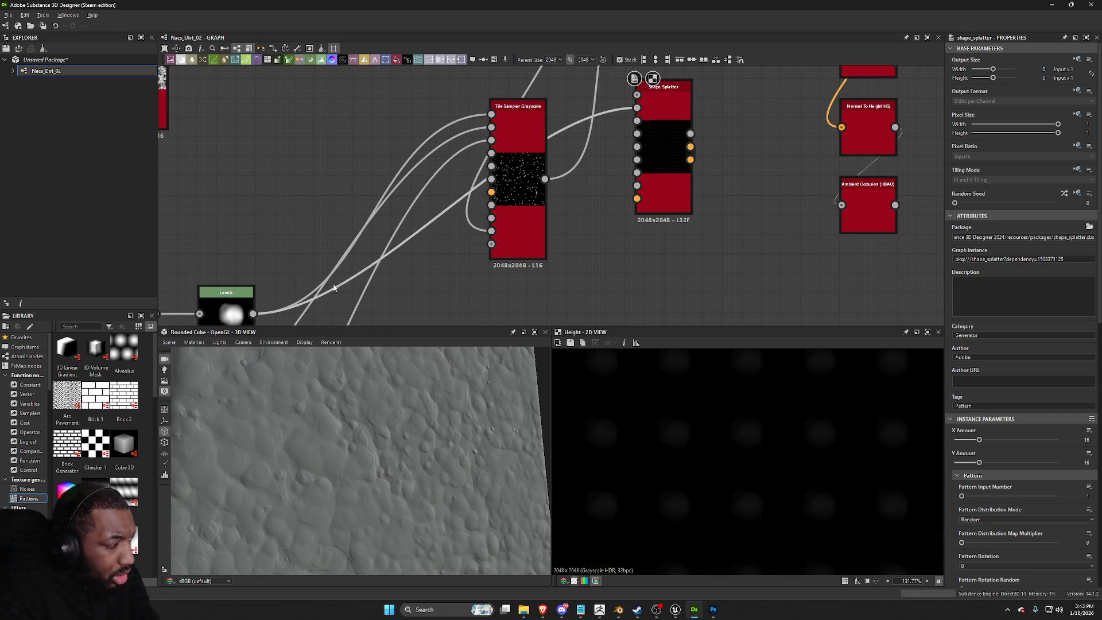
middle_click_drag(341, 285, 369, 182)
scroll(986, 400, "down", 3)
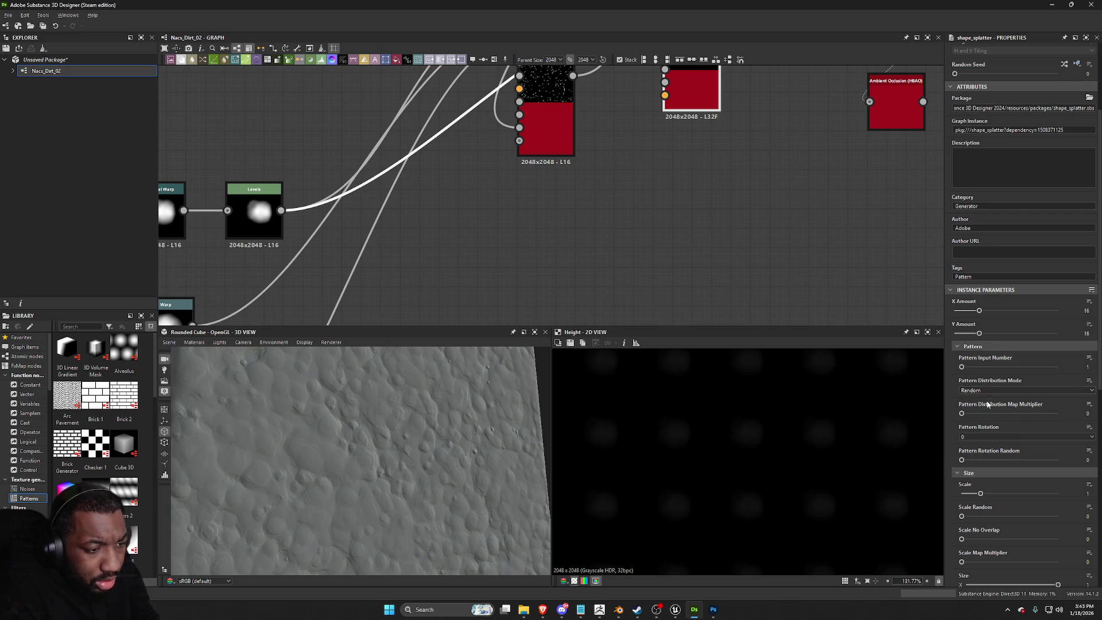
scroll(997, 371, "down", 1)
scroll(997, 425, "down", 4)
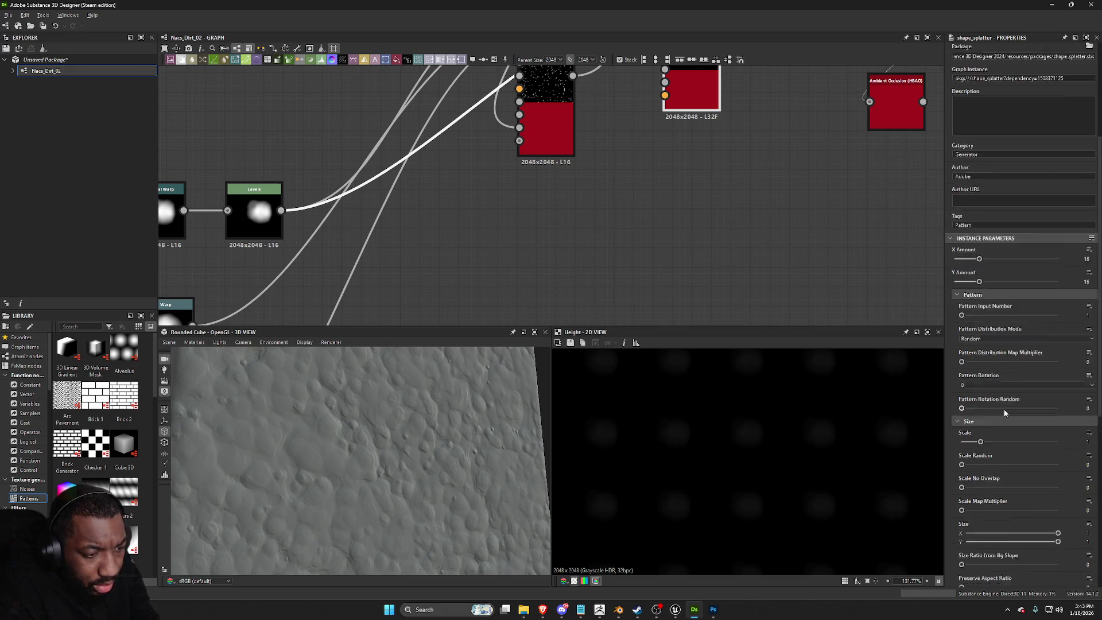
scroll(1004, 412, "down", 2)
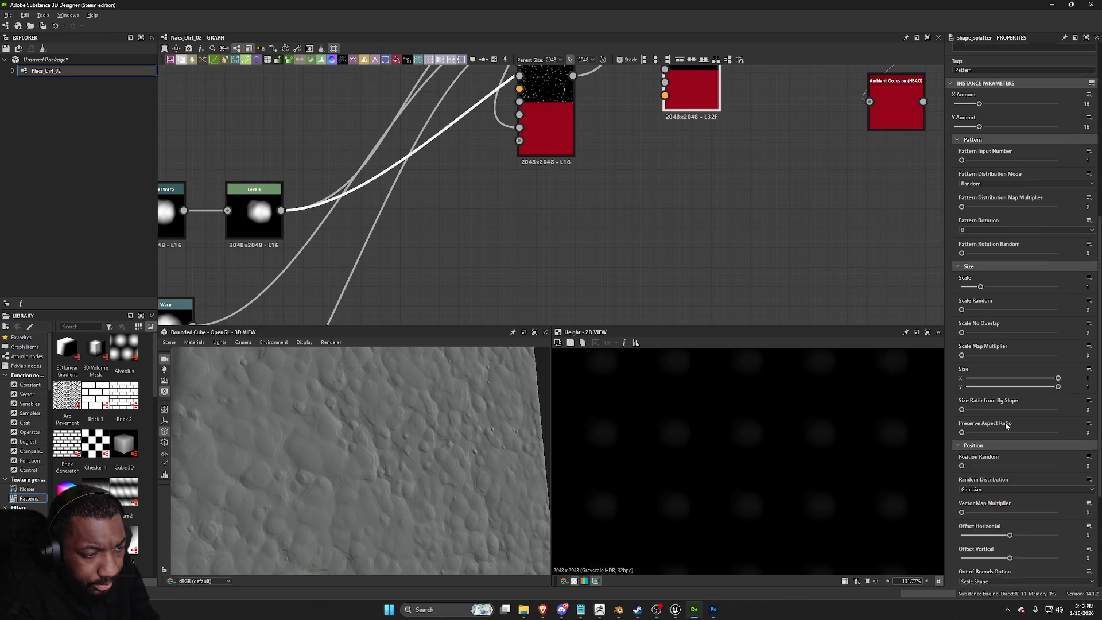
scroll(996, 310, "up", 2)
Step: Raise Shape Splatter's Pattern Input Number to 3 and connect the Warp blob into it
middle_click_drag(701, 180, 654, 310)
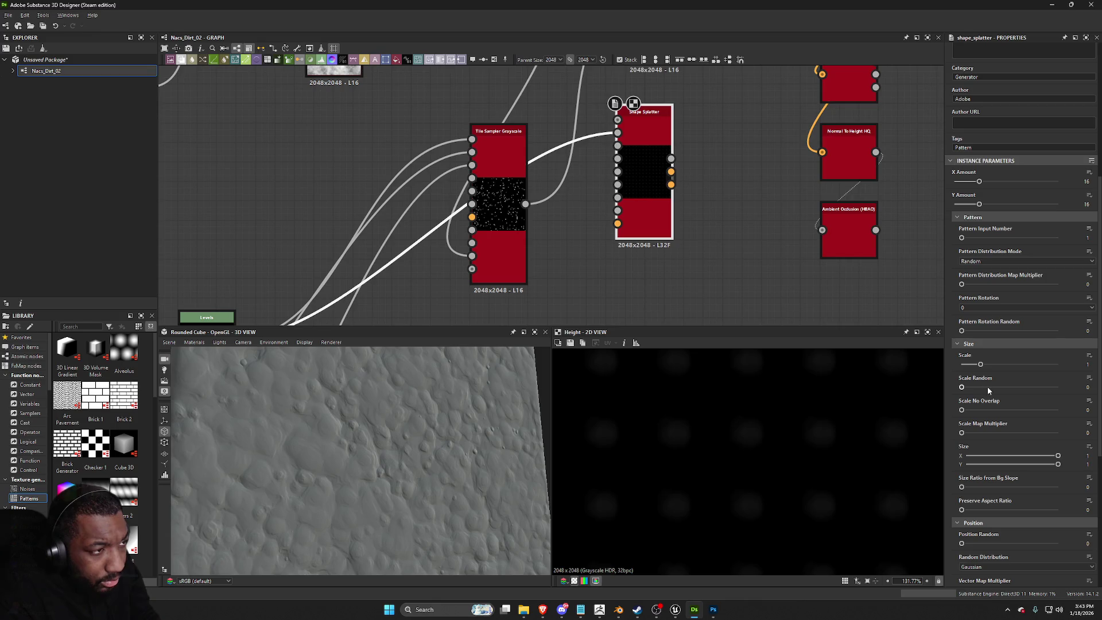
scroll(988, 365, "up", 2)
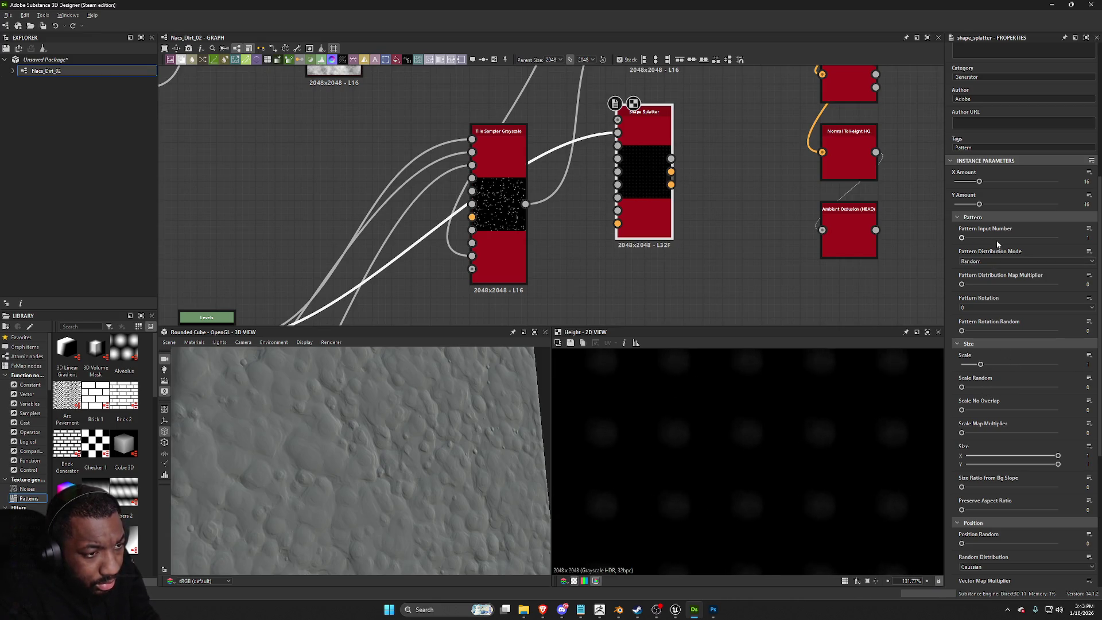
left_click_drag(974, 243, 984, 242)
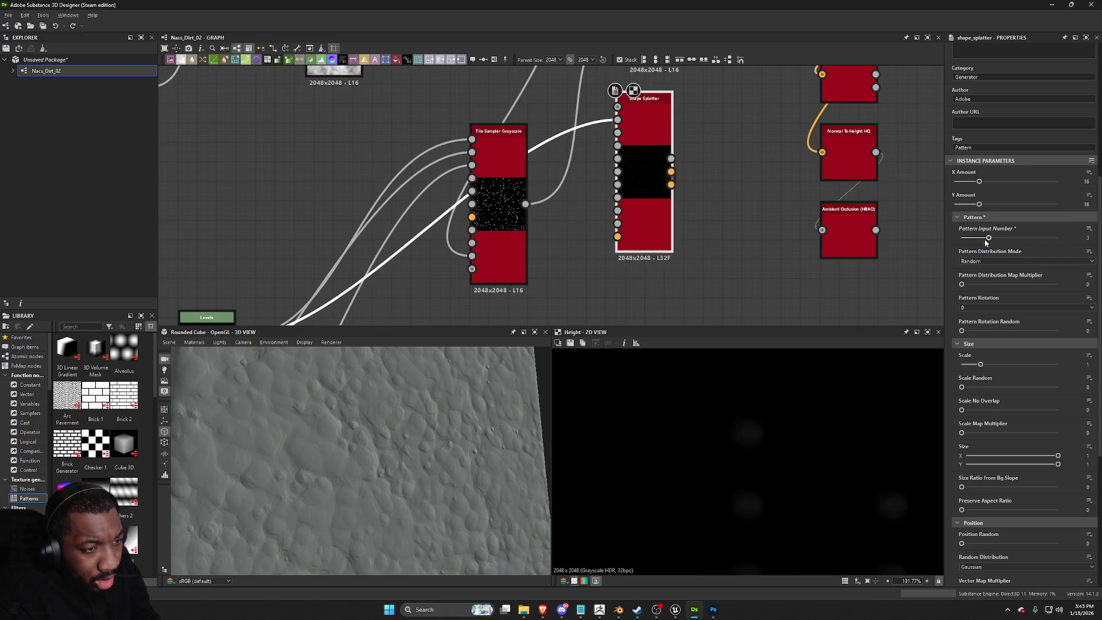
mouse_move(703, 267)
middle_mouse_down()
mouse_move(841, 230)
mouse_move(847, 107)
middle_mouse_up()
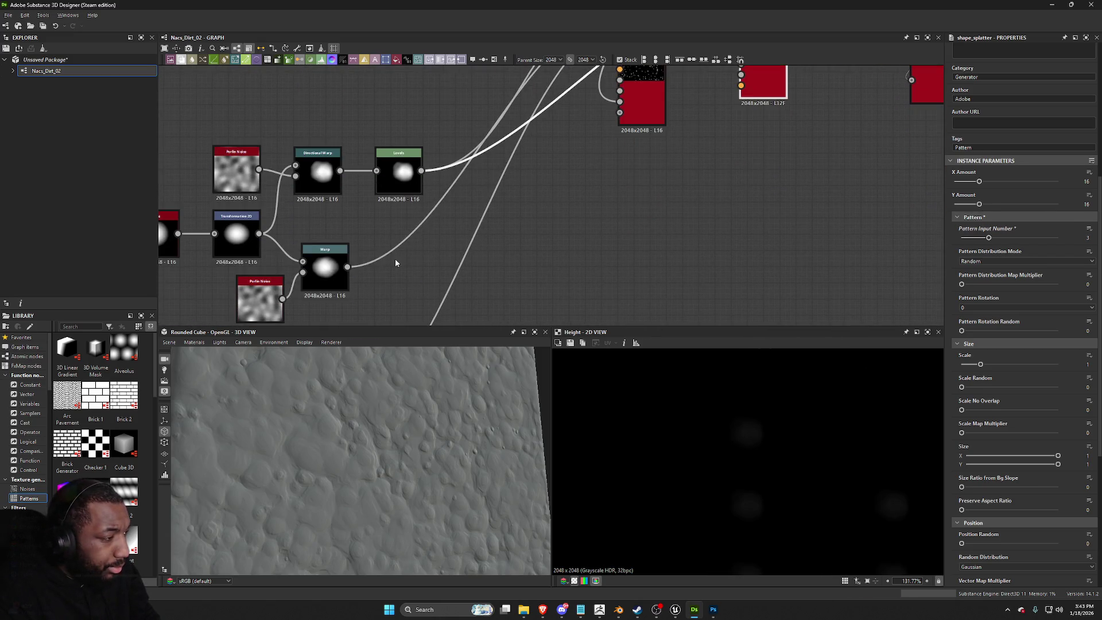
mouse_move(346, 267)
left_mouse_down()
mouse_move(658, 171)
mouse_move(717, 69)
mouse_move(779, 90)
mouse_move(768, 90)
left_mouse_up()
middle_click_drag(486, 313, 556, 75)
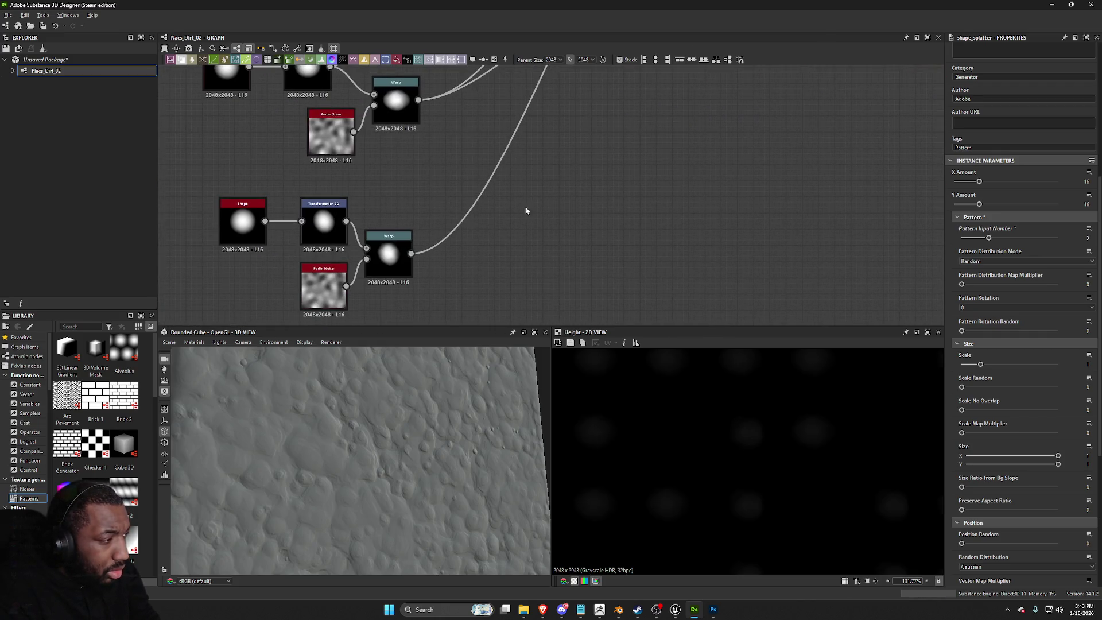
mouse_move(414, 256)
left_mouse_down()
mouse_move(824, 74)
mouse_move(840, 118)
mouse_move(835, 223)
mouse_move(804, 290)
mouse_move(725, 318)
mouse_move(726, 301)
left_mouse_up()
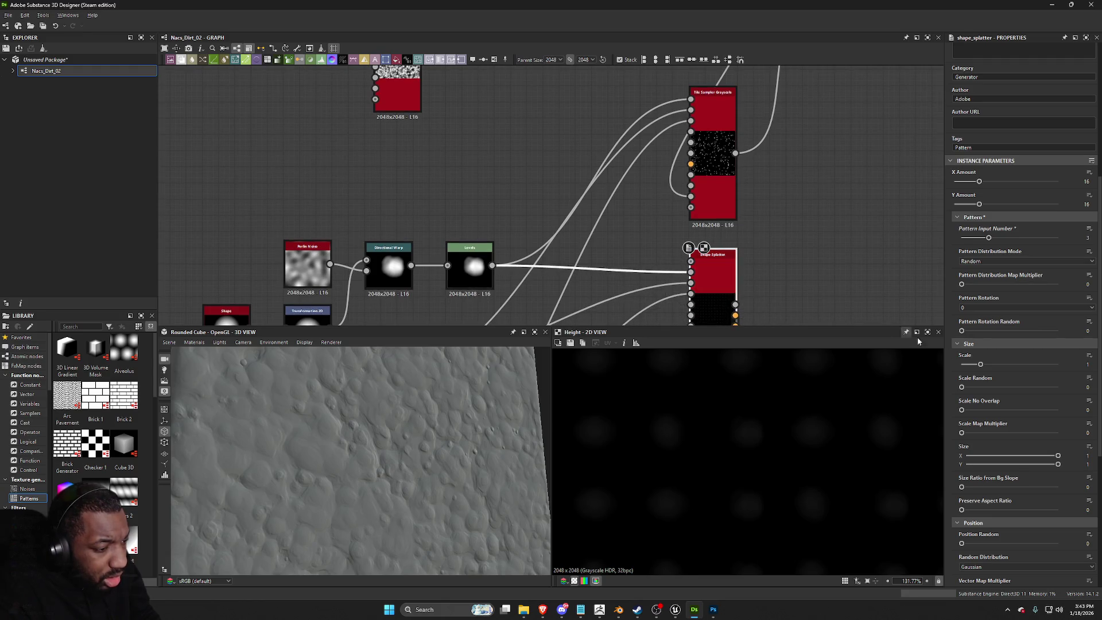
Step: Scatter the shapes with Position Random 1.47 and fully randomise their rotation
scroll(1032, 448, "down", 3)
scroll(1032, 448, "down", 3)
left_click_drag(986, 336, 1032, 337)
scroll(747, 472, "down", 5)
scroll(748, 473, "down", 2)
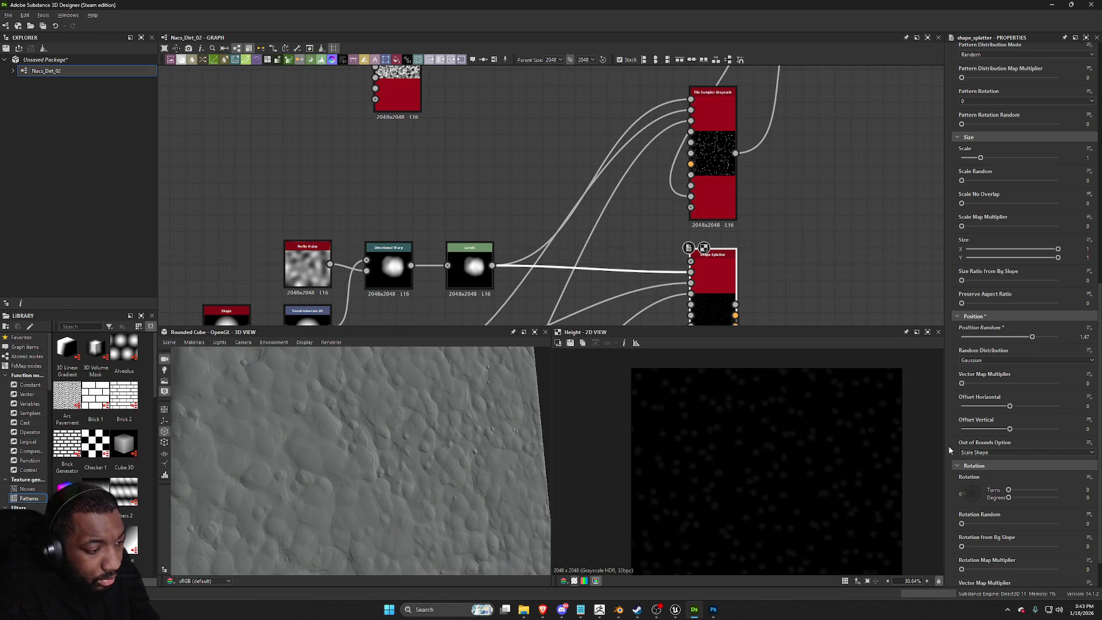
scroll(989, 175, "up", 2)
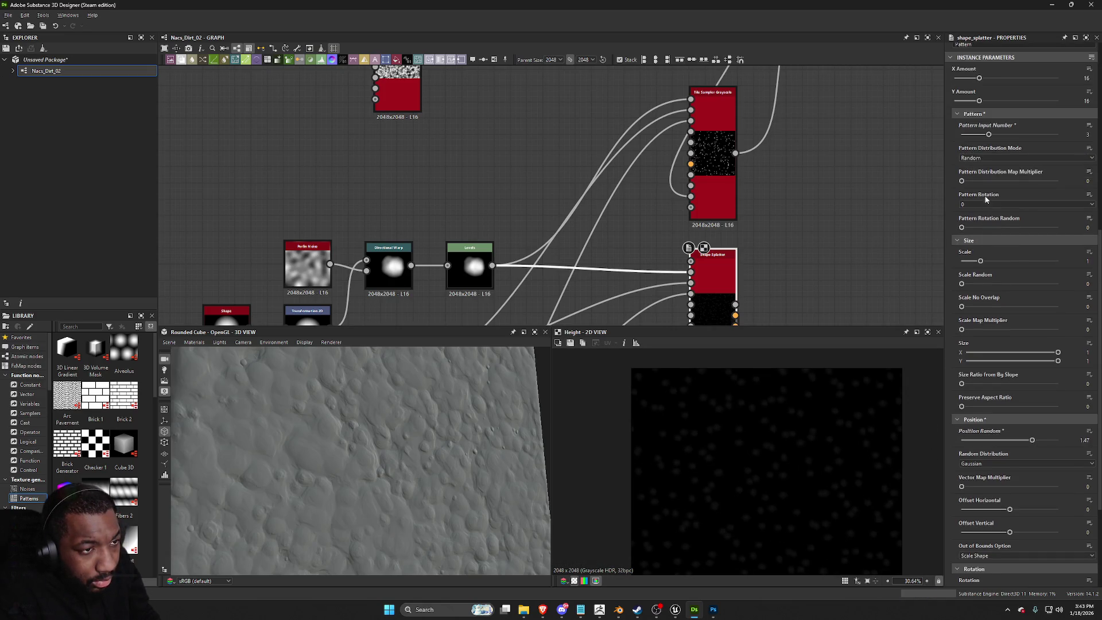
scroll(1006, 279, "down", 3)
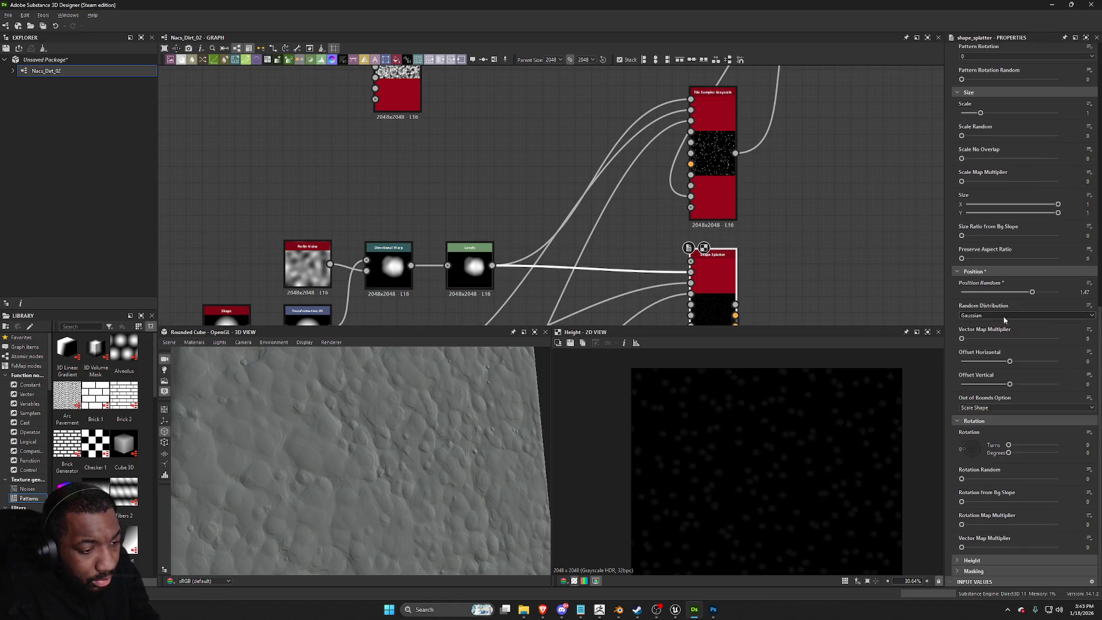
left_click_drag(977, 479, 1056, 481)
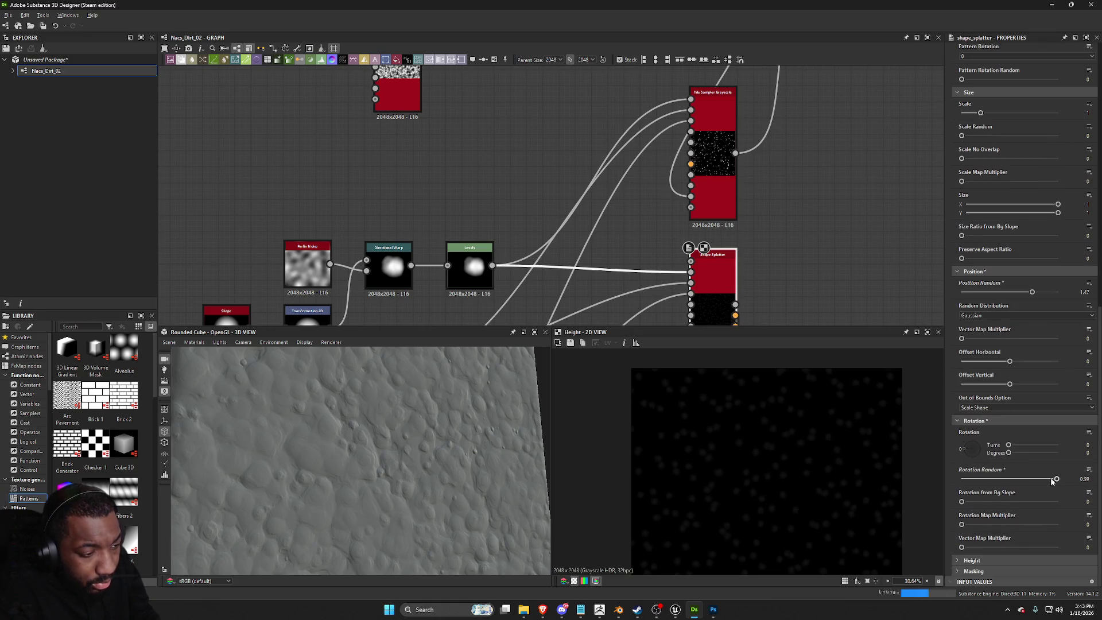
Step: Raise Height Offset to about 0.4, turn off Cutout Black Pixels, and set Scale Random near 0.52
left_click(971, 560)
scroll(974, 545, "down", 3)
mouse_move(1010, 479)
left_mouse_down()
mouse_move(1053, 479)
mouse_move(1028, 481)
left_mouse_up()
scroll(1004, 516, "down", 4)
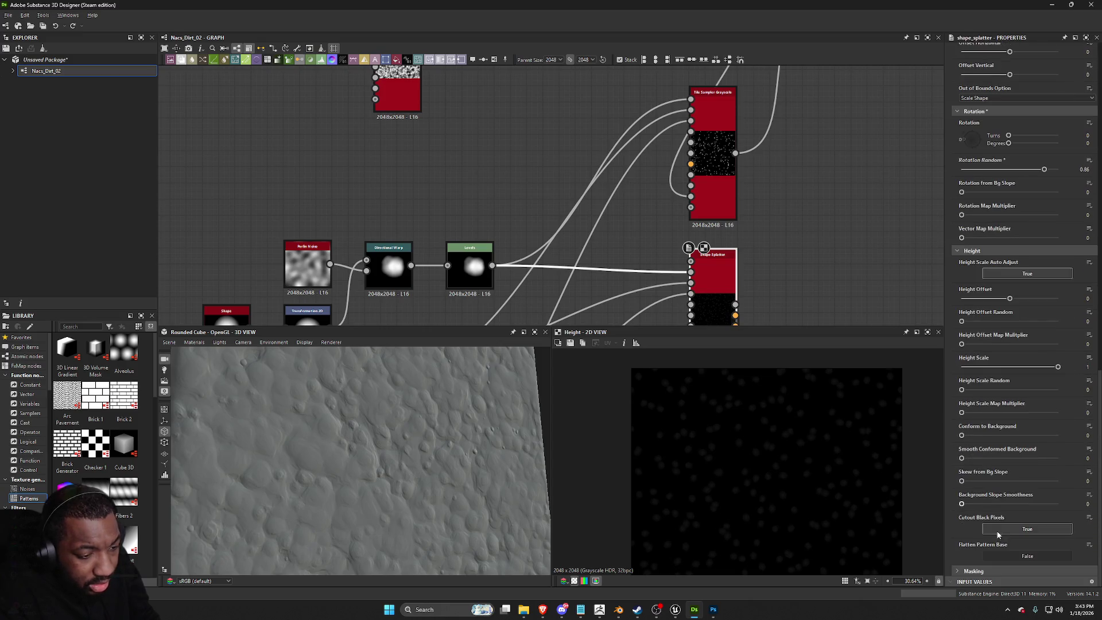
left_click(1019, 531)
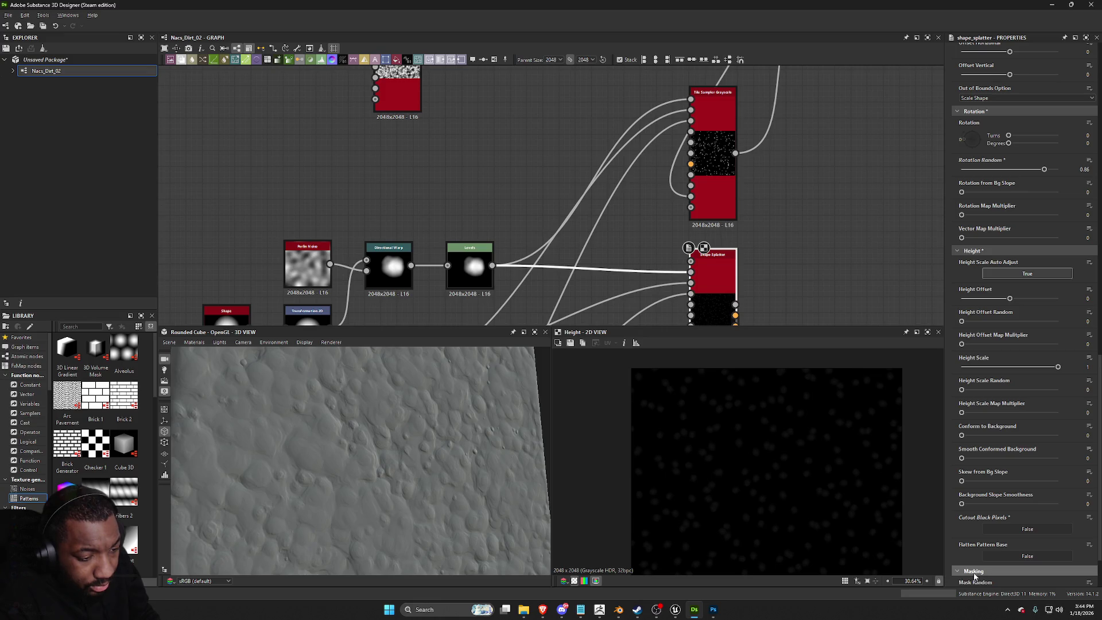
scroll(985, 407, "up", 3)
scroll(984, 408, "up", 6)
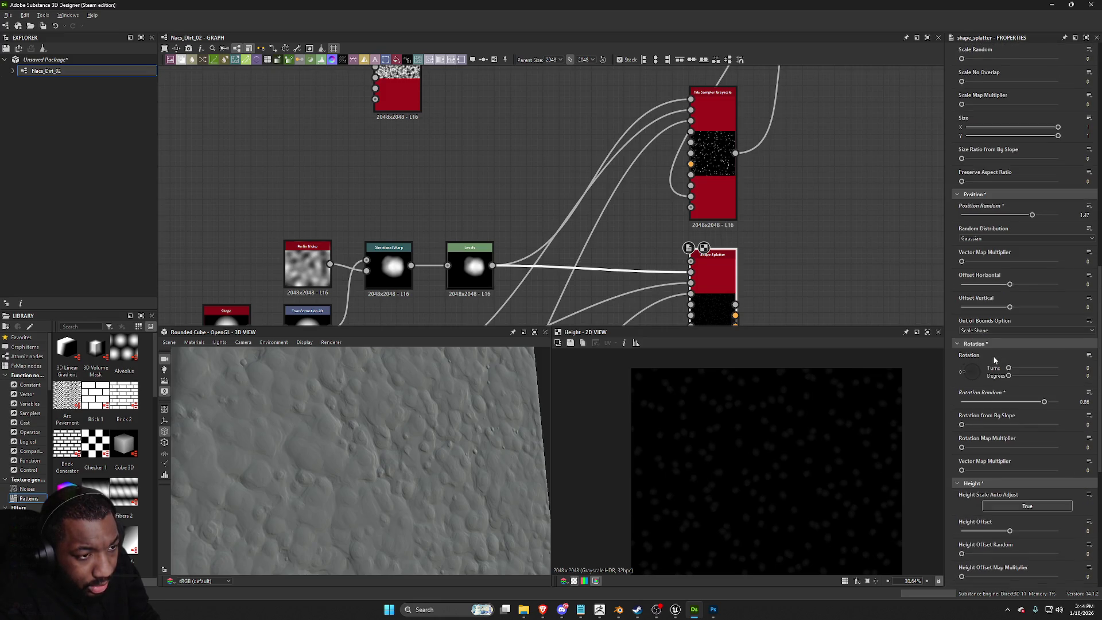
scroll(996, 333, "up", 1)
mouse_move(962, 265)
left_mouse_down()
mouse_move(1004, 265)
mouse_move(976, 242)
left_mouse_up()
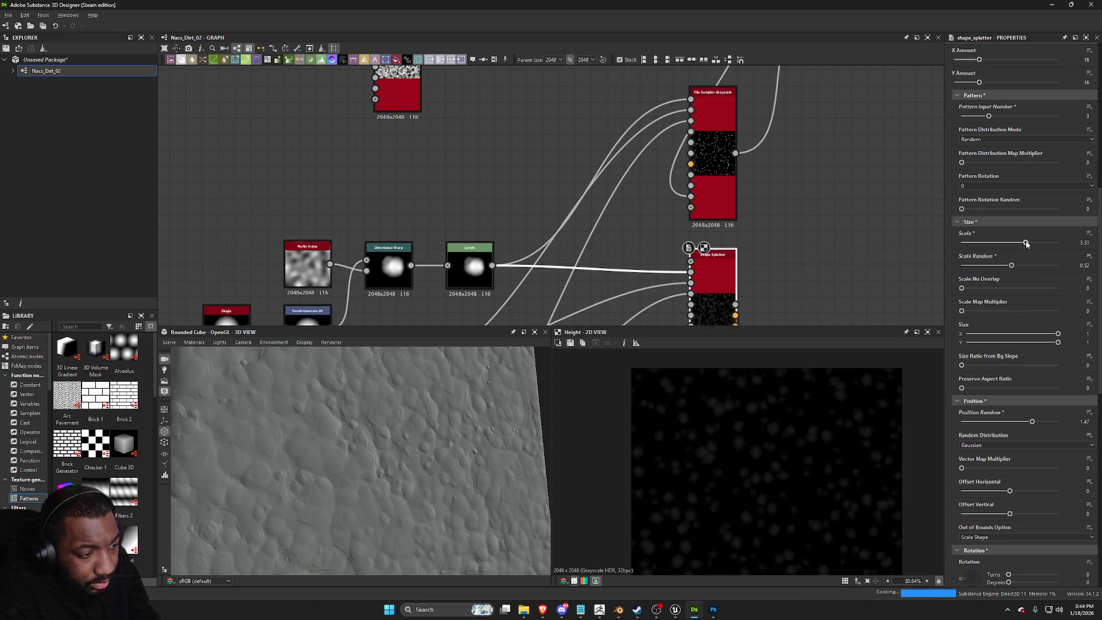
Step: Pan the graph to bring Shape Splatter and its input nodes into view
scroll(1015, 400, "down", 2)
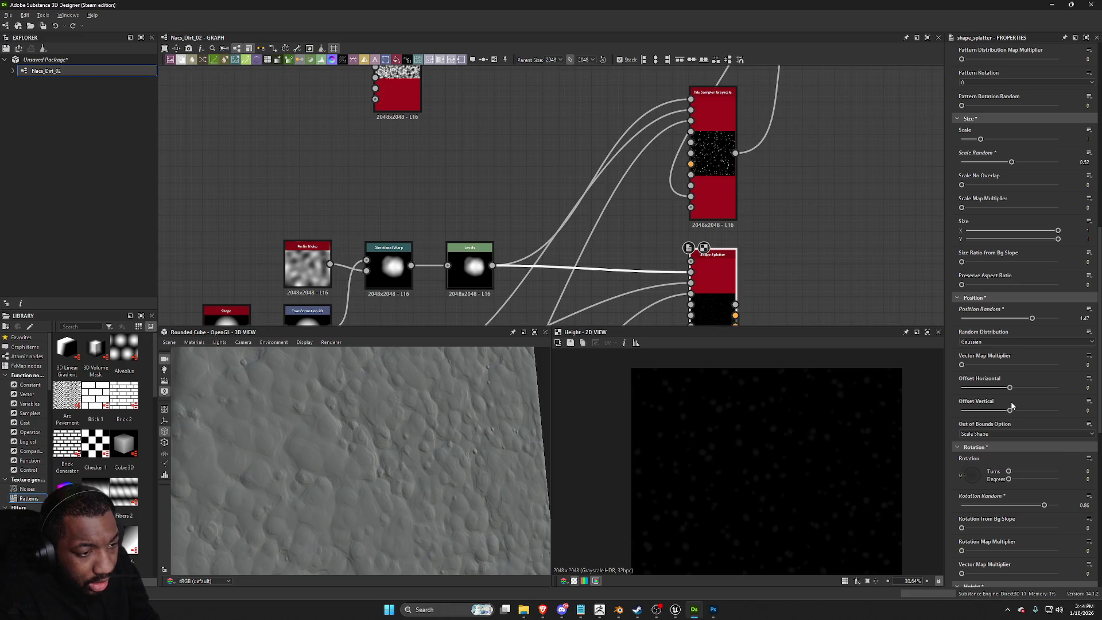
scroll(1011, 401, "down", 6)
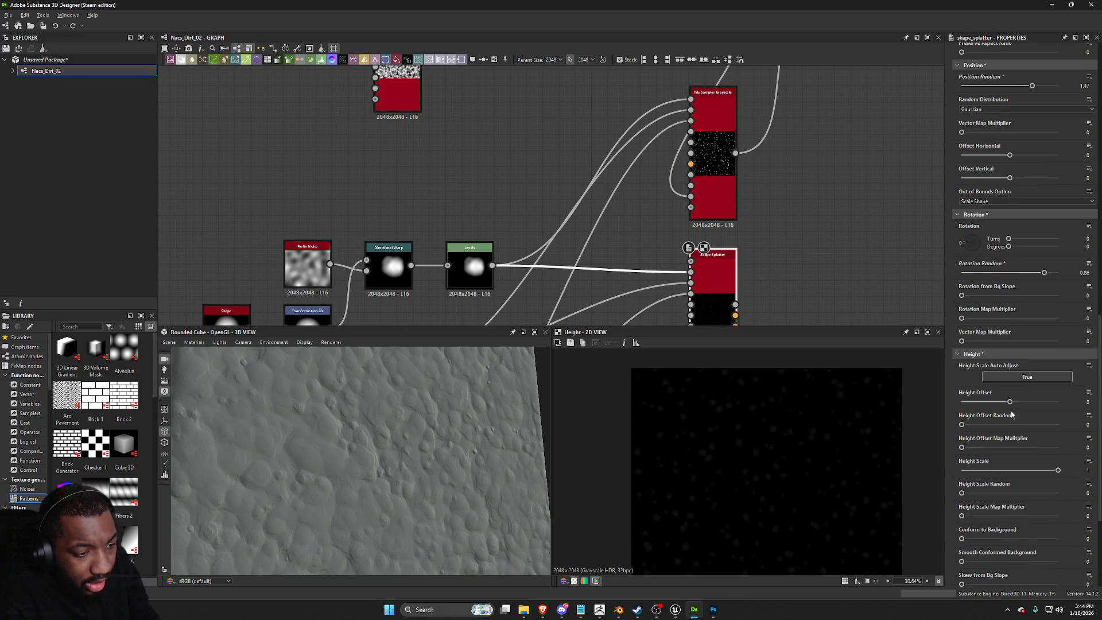
scroll(1013, 424, "down", 1)
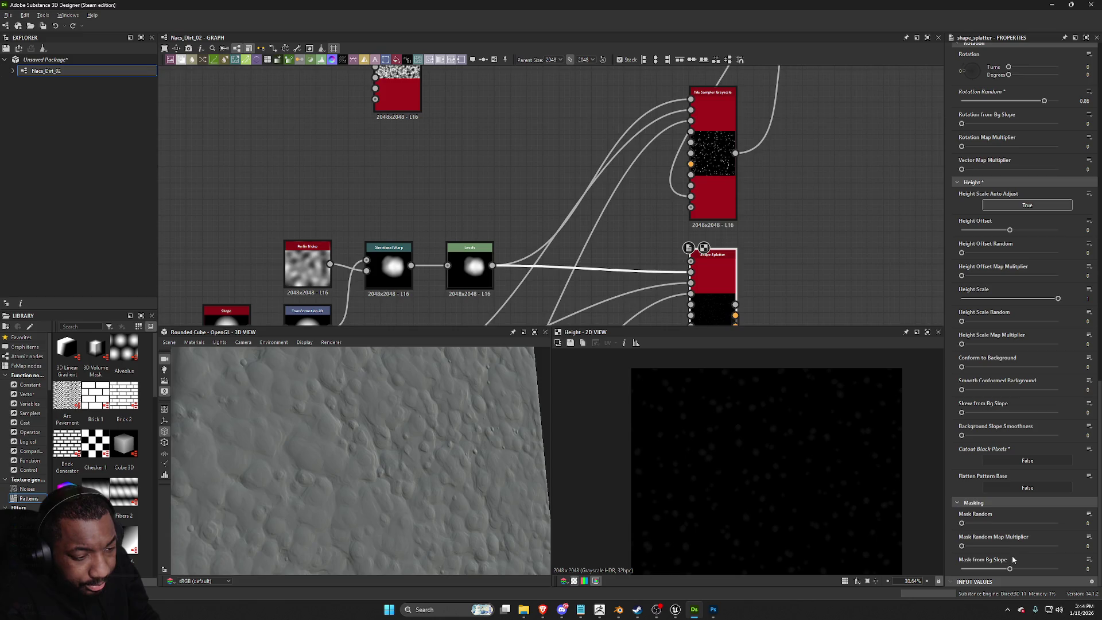
scroll(1013, 567, "up", 5)
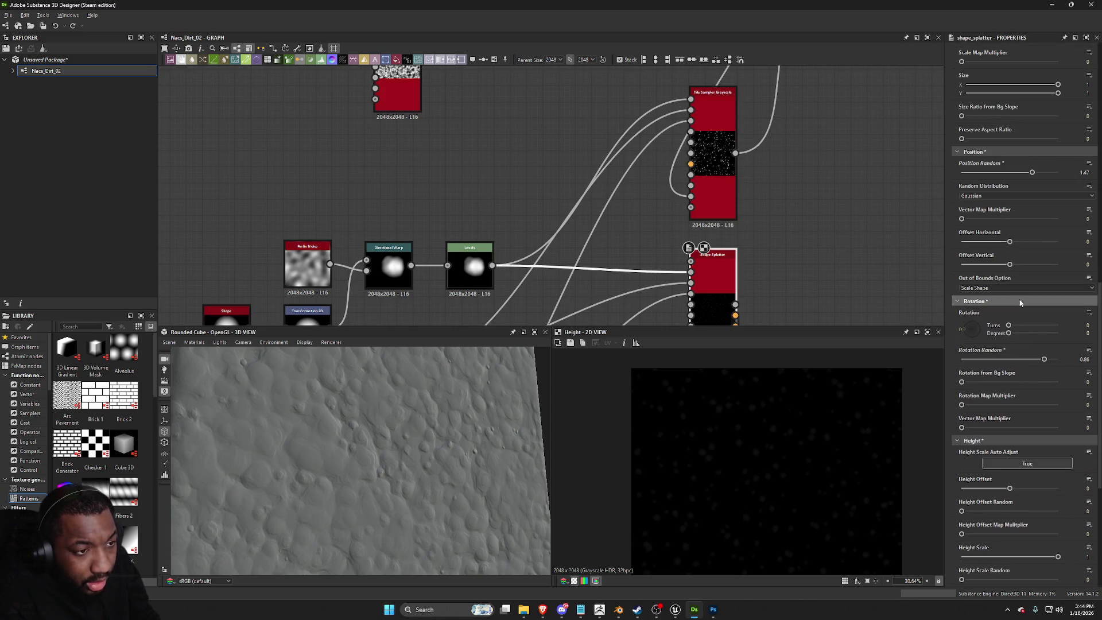
scroll(1011, 246, "up", 3)
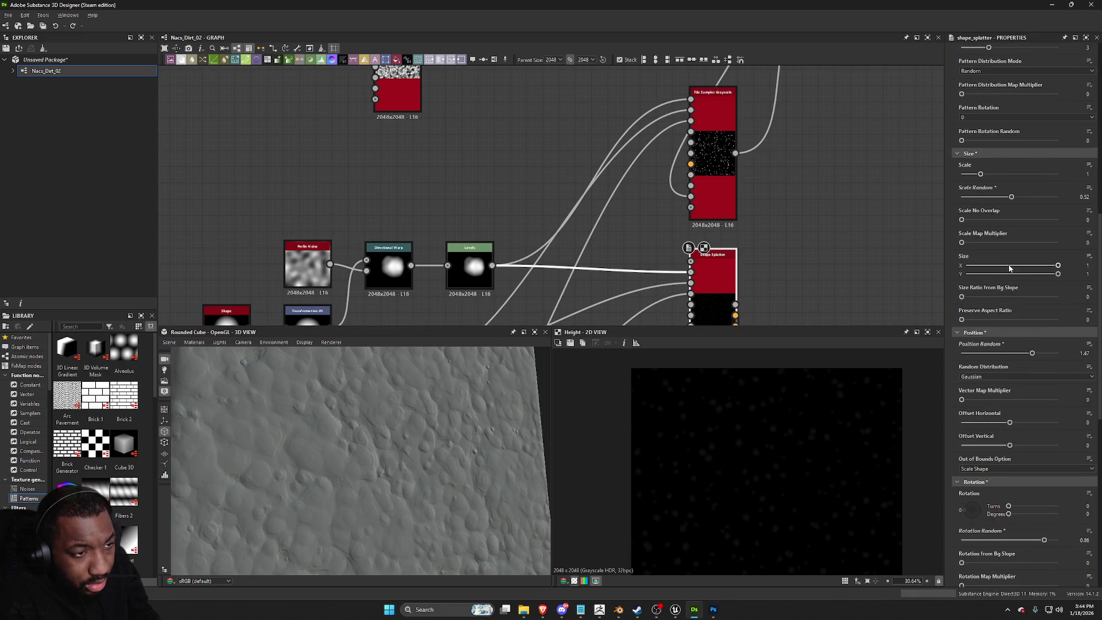
scroll(990, 273, "up", 2)
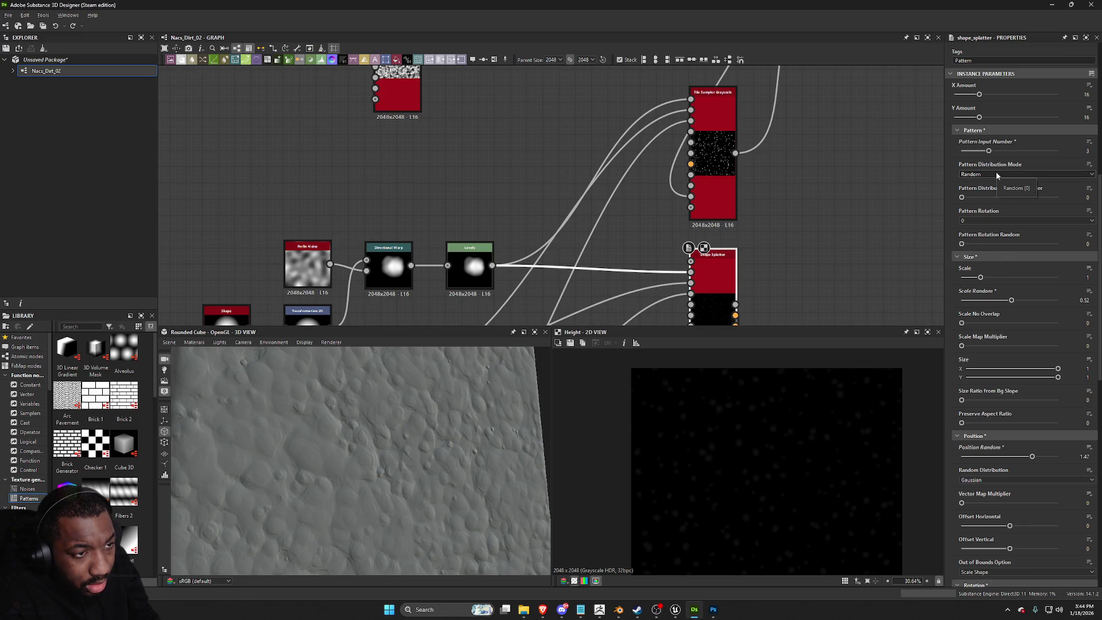
scroll(738, 198, "down", 1)
middle_click_drag(738, 197, 750, 326)
middle_click_drag(717, 253, 717, 169)
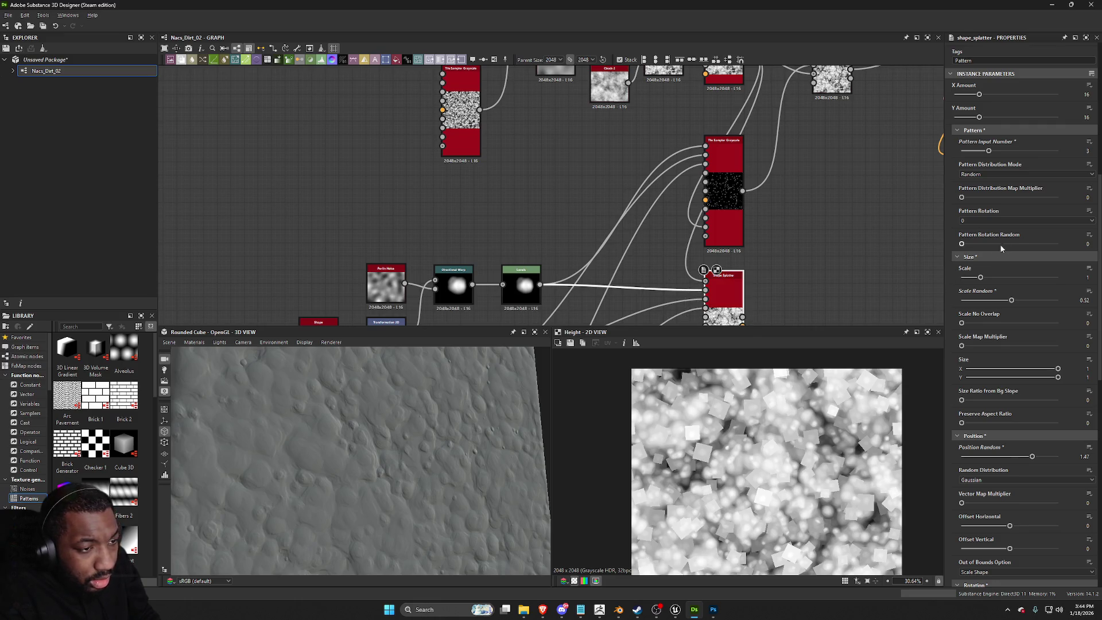
Step: Keep the Random pattern distribution and set Cutout Black Pixels to True
scroll(1014, 240, "up", 1)
left_click(1000, 225)
left_click(999, 228)
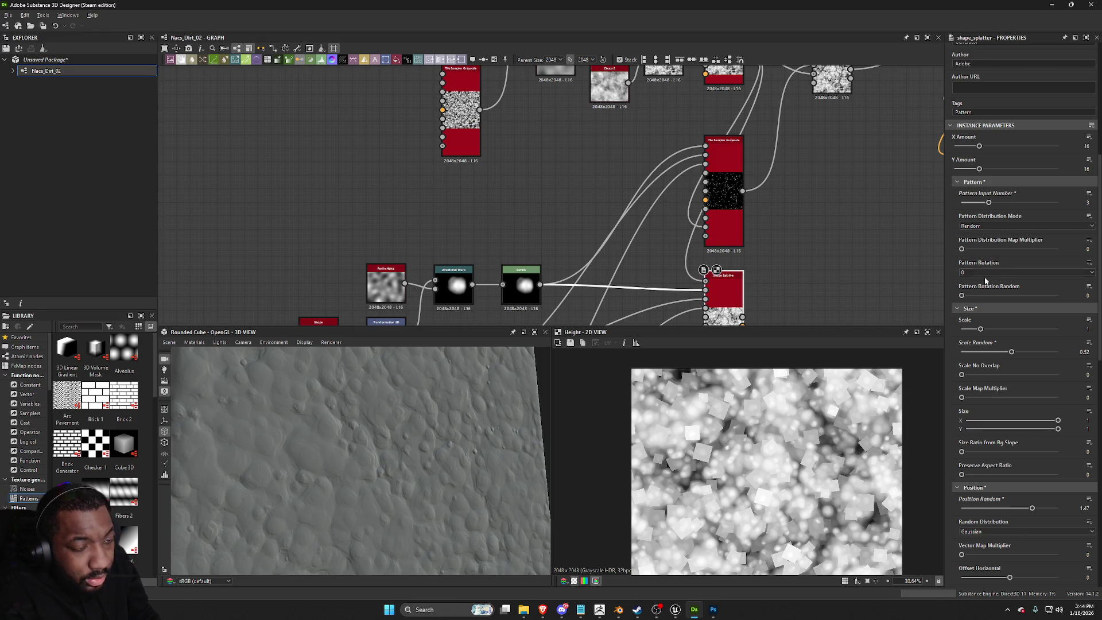
scroll(769, 290, "up", 3)
scroll(873, 512, "up", 3)
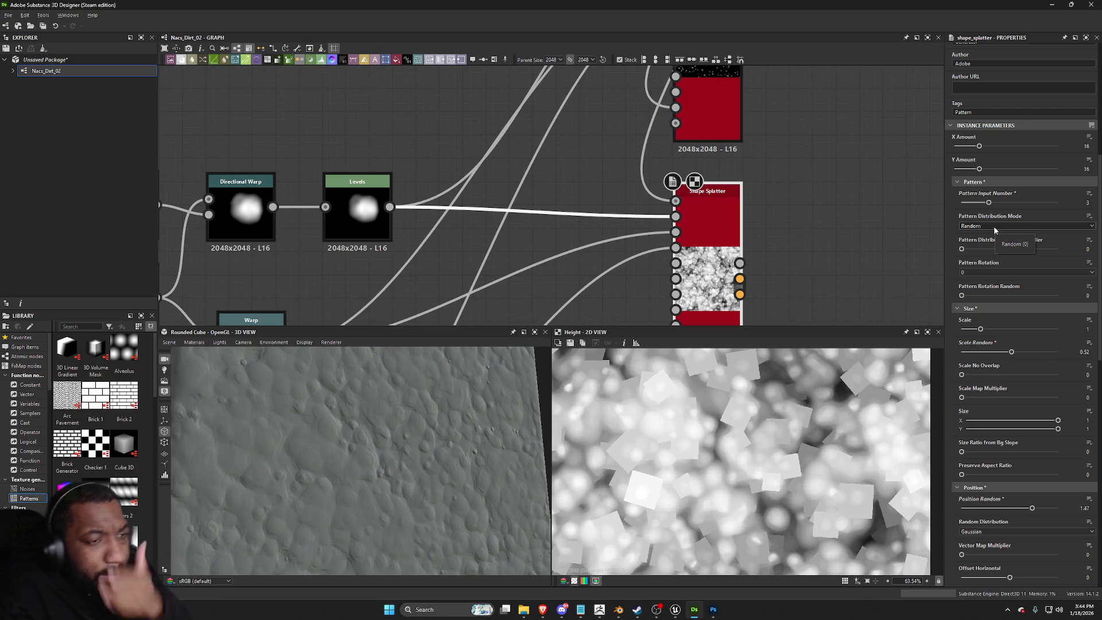
scroll(1018, 398, "down", 5)
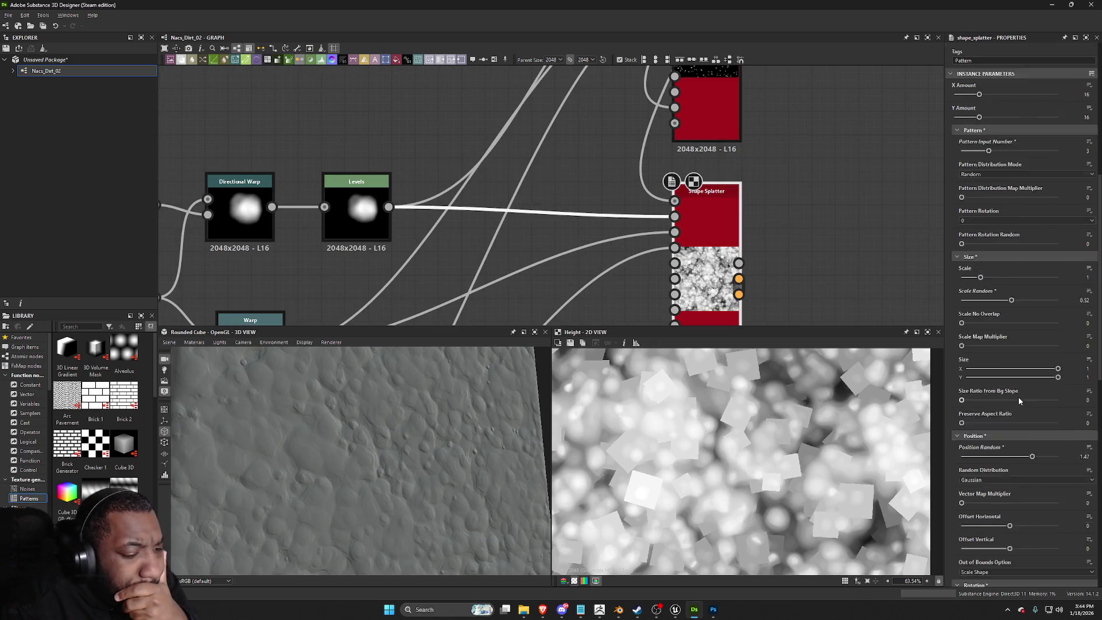
scroll(1013, 439, "down", 6)
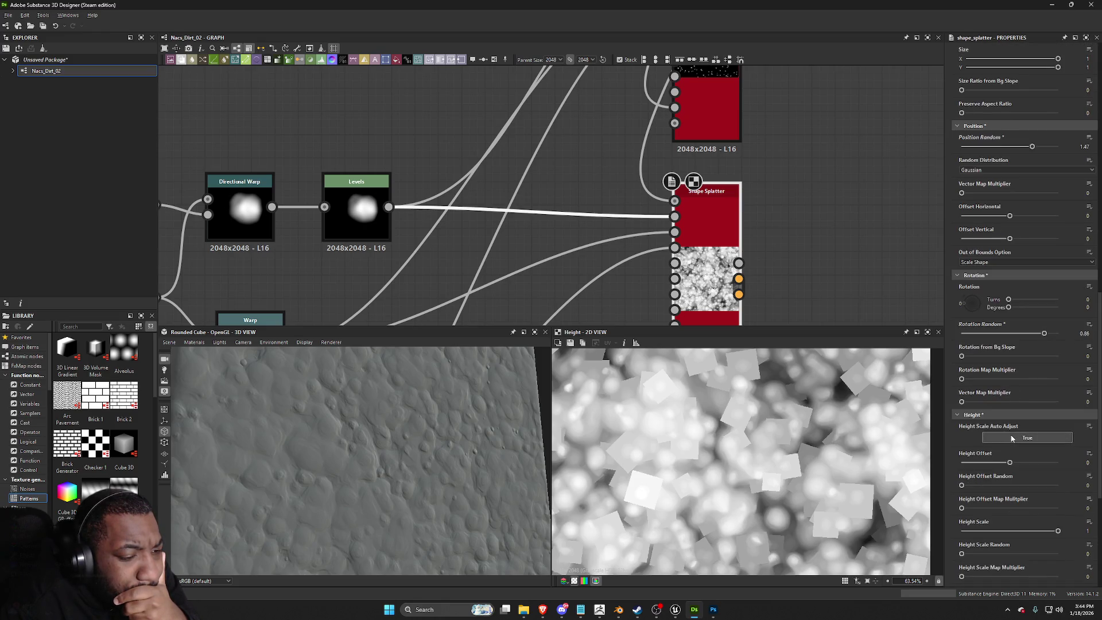
scroll(1010, 447, "down", 9)
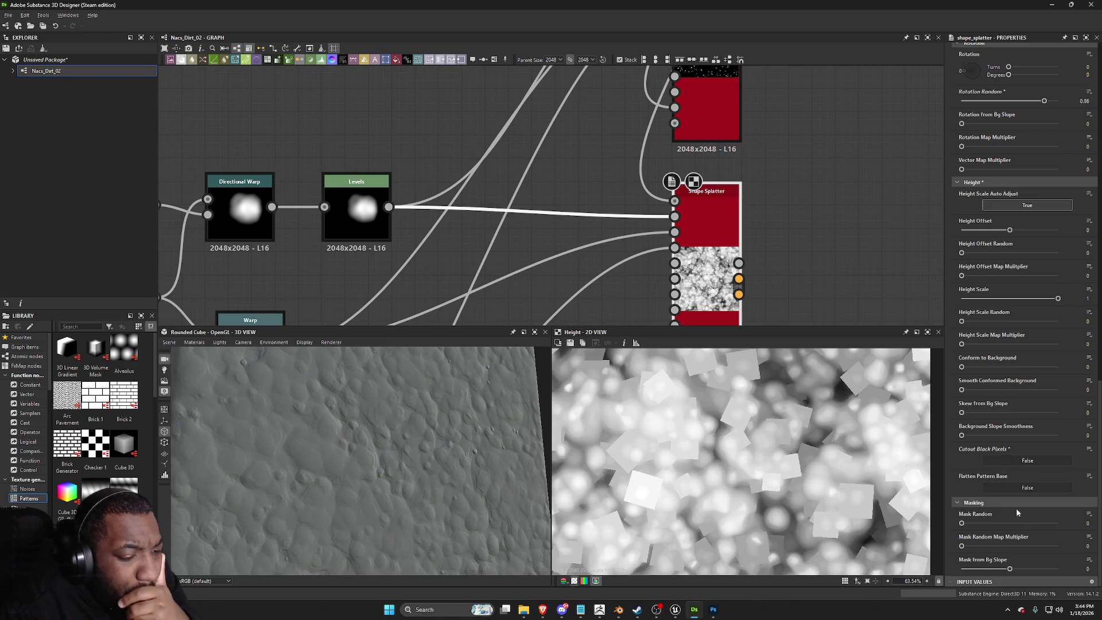
left_click(1017, 462)
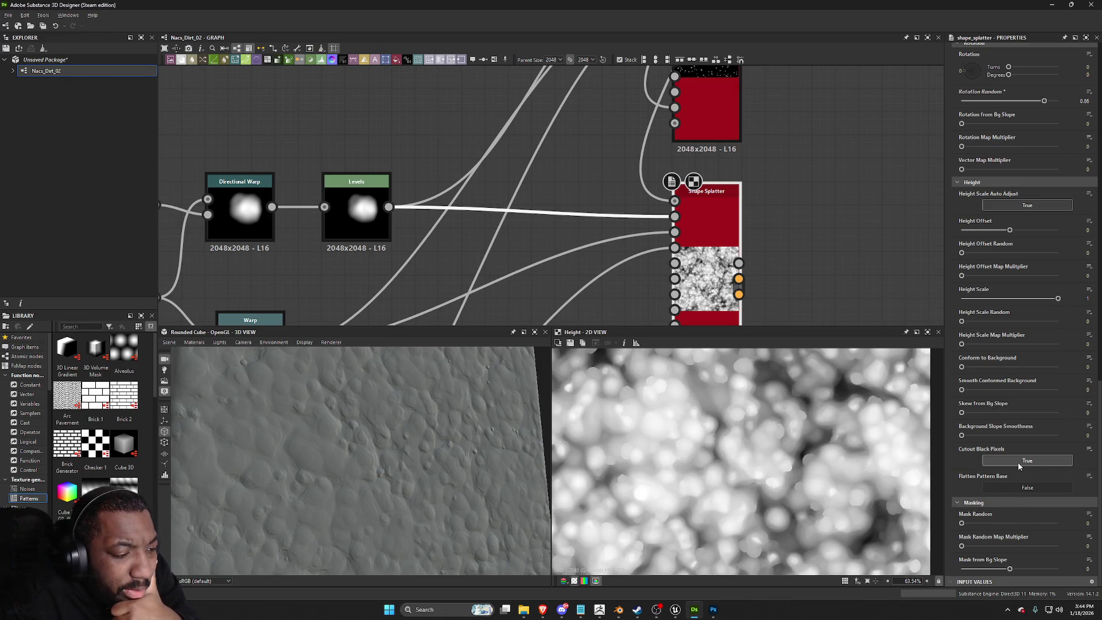
Step: Set Height Scale Auto Adjust to False and frame the whole node graph
scroll(1039, 304, "up", 10)
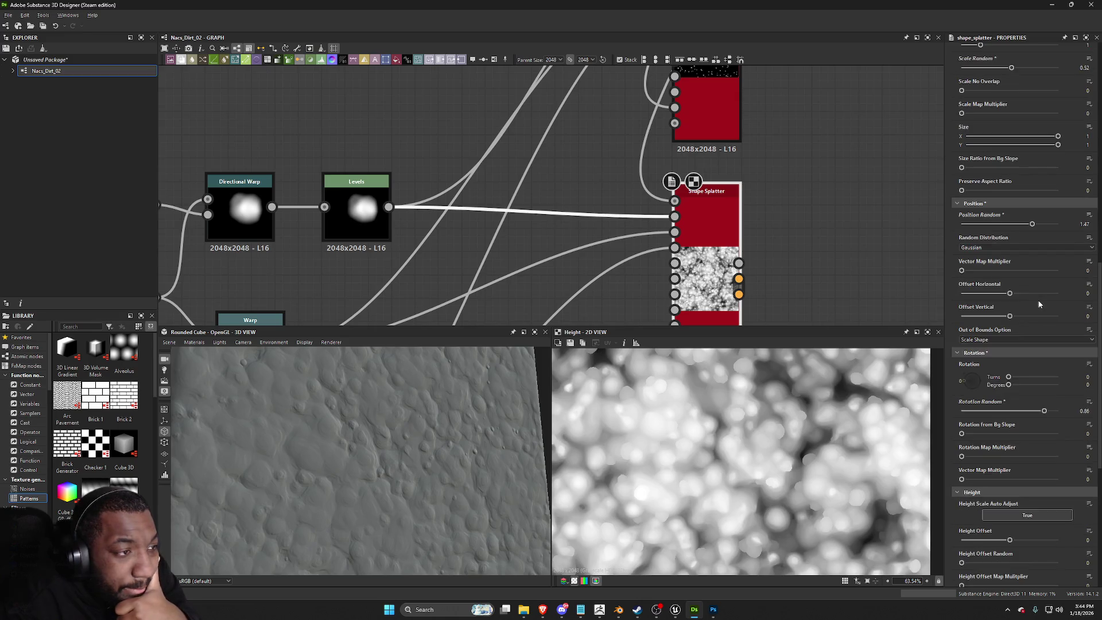
scroll(1041, 264, "up", 9)
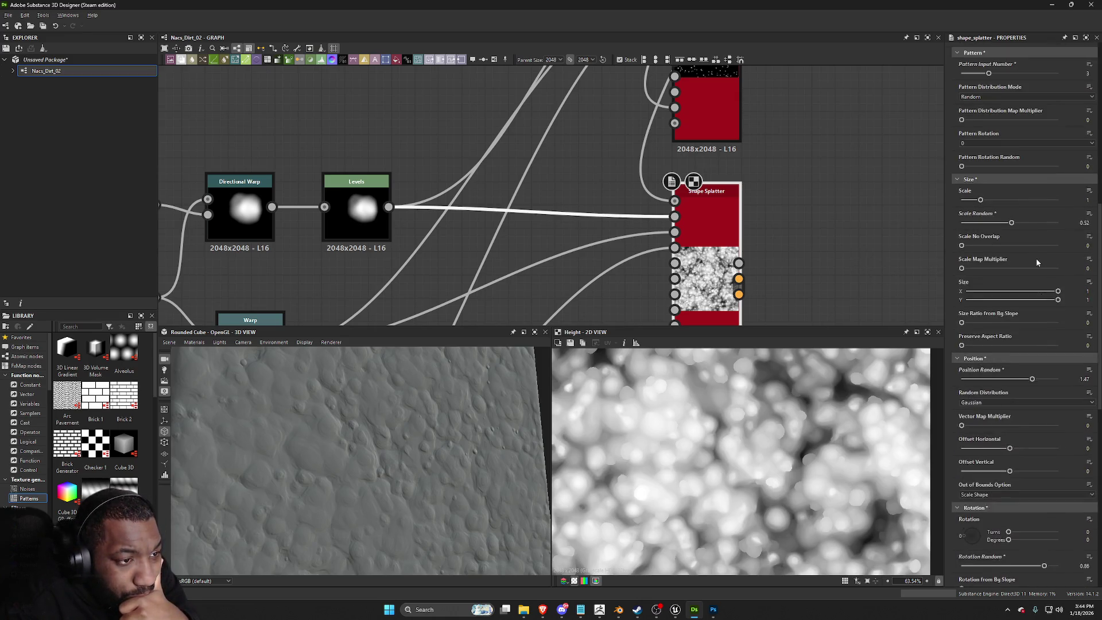
scroll(1037, 261, "down", 11)
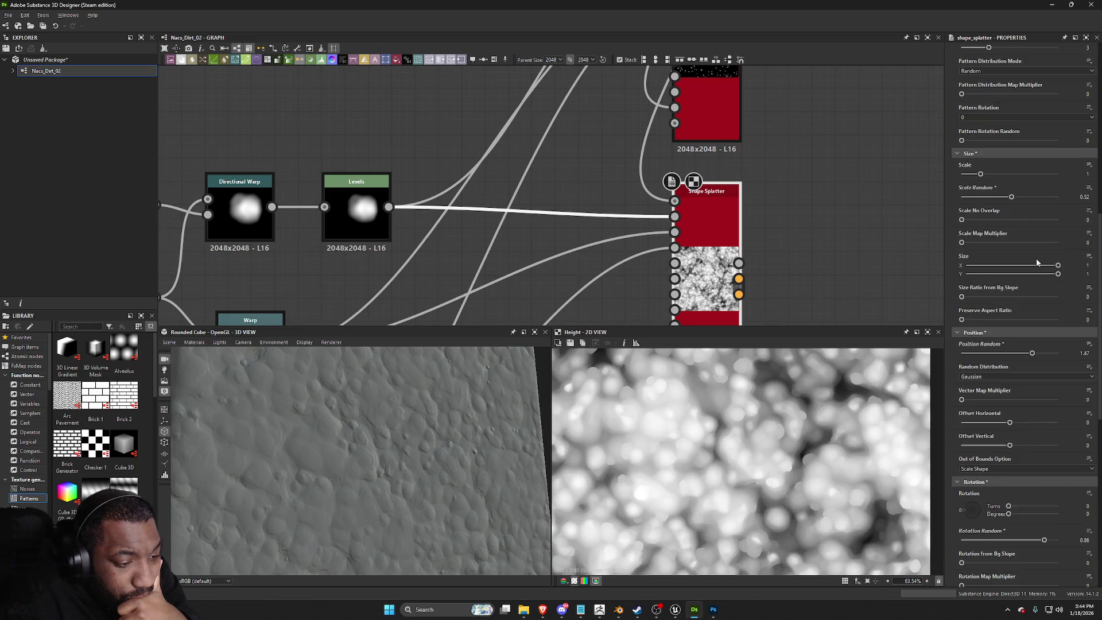
scroll(1037, 262, "down", 5)
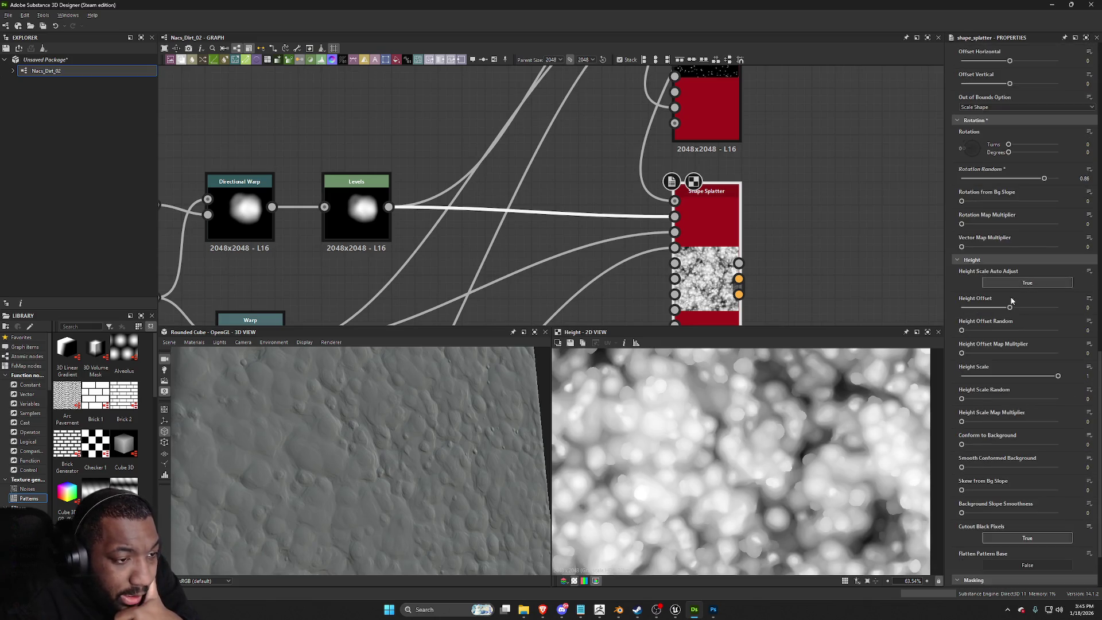
left_click(1018, 284)
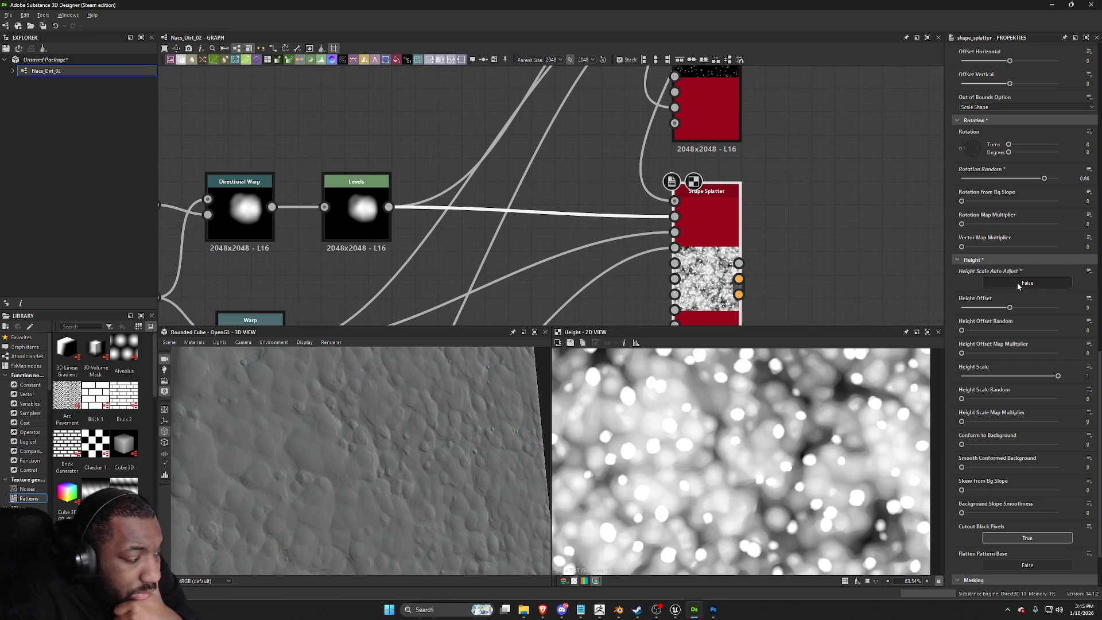
key("f")
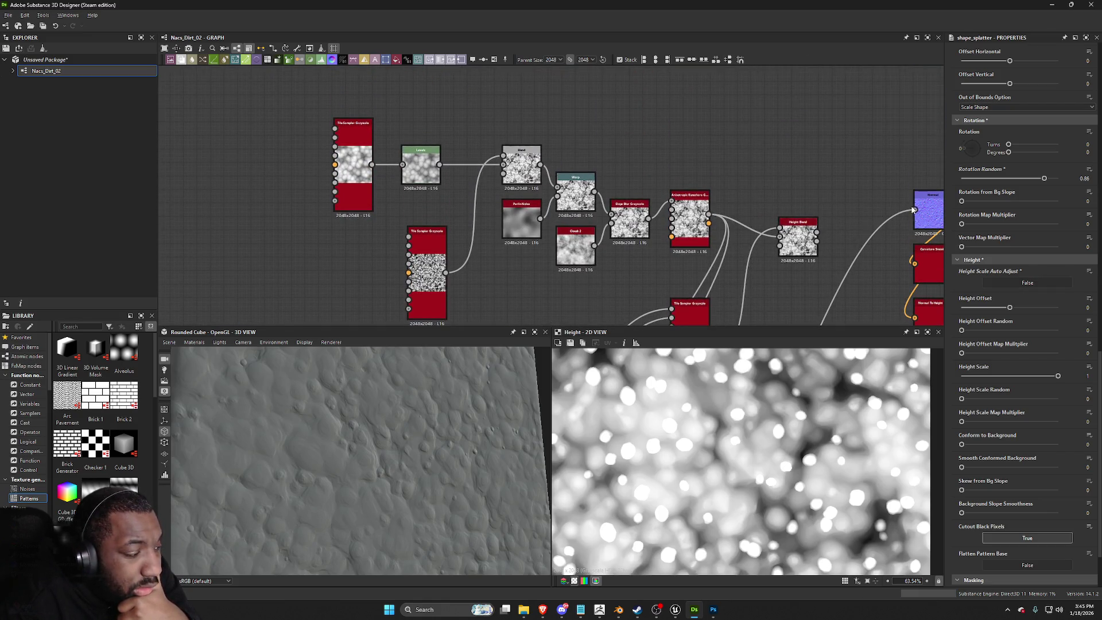
Step: Keep Height Scale at 1, randomise pebble heights by 0.59, and fully conform them to the background
scroll(422, 426, "up", 3)
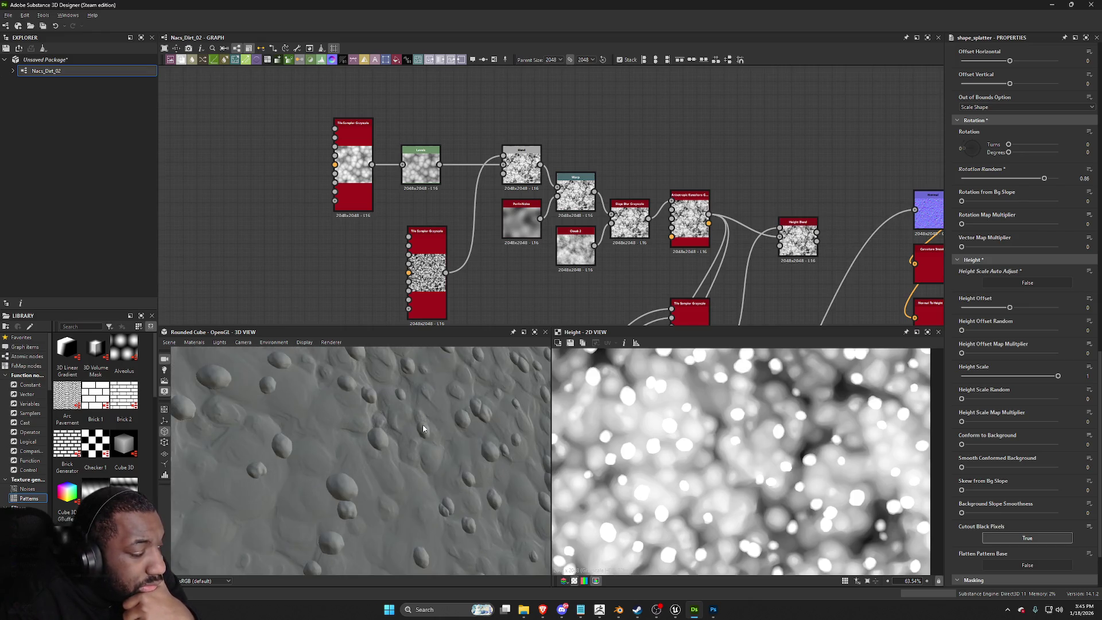
scroll(916, 424, "down", 1)
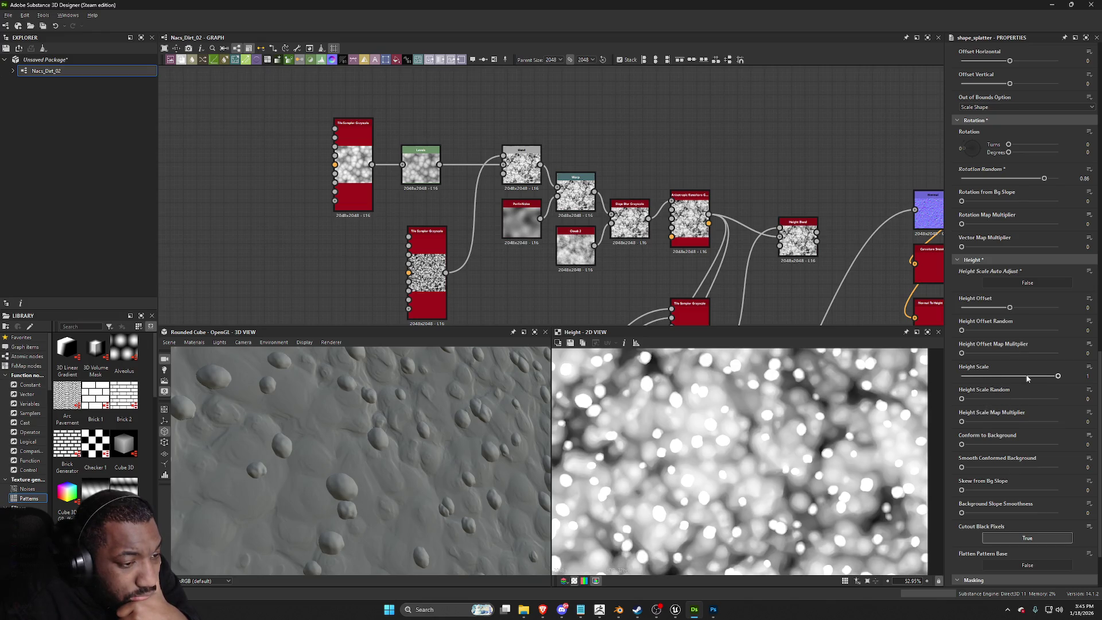
left_click_drag(1058, 376, 1046, 375)
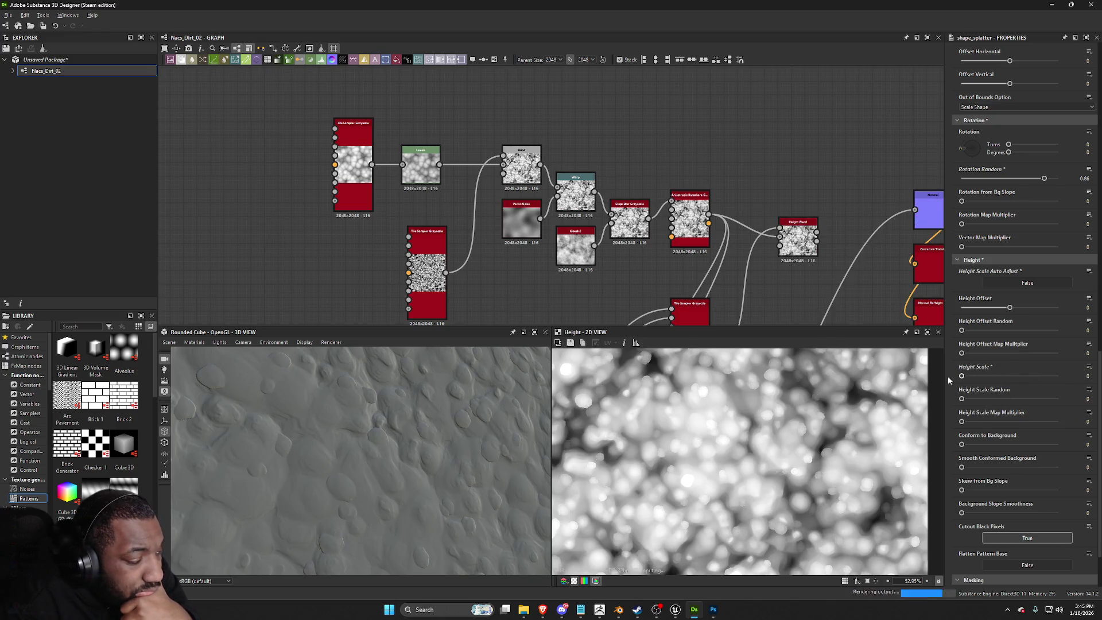
key("ctrl+z")
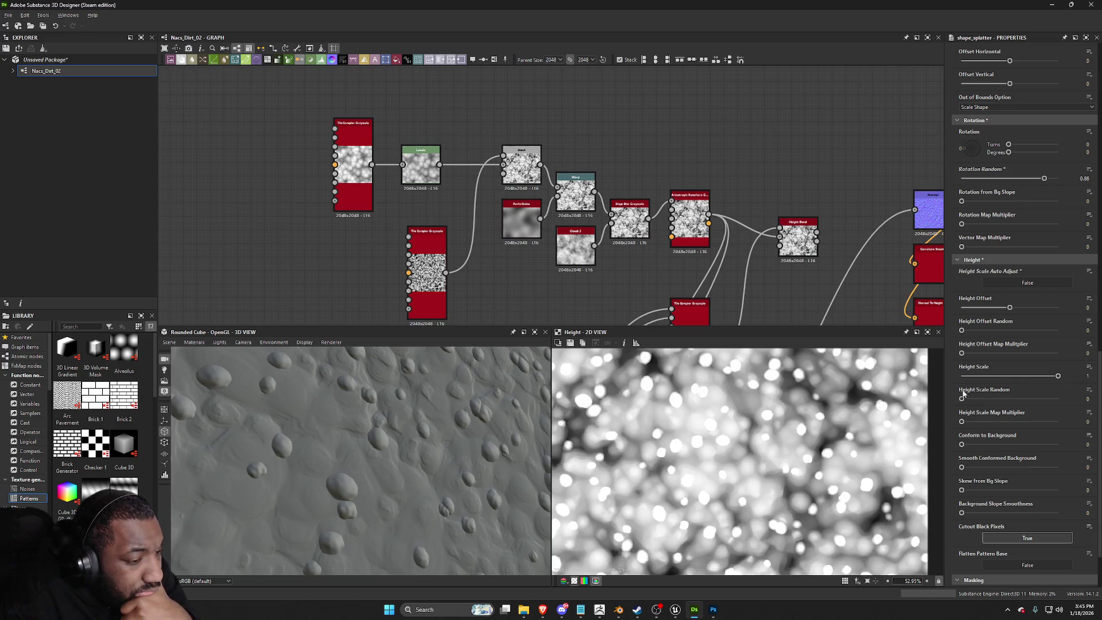
mouse_move(975, 400)
left_mouse_down()
mouse_move(1026, 400)
mouse_move(961, 400)
left_mouse_up()
left_click_drag(983, 445, 1058, 445)
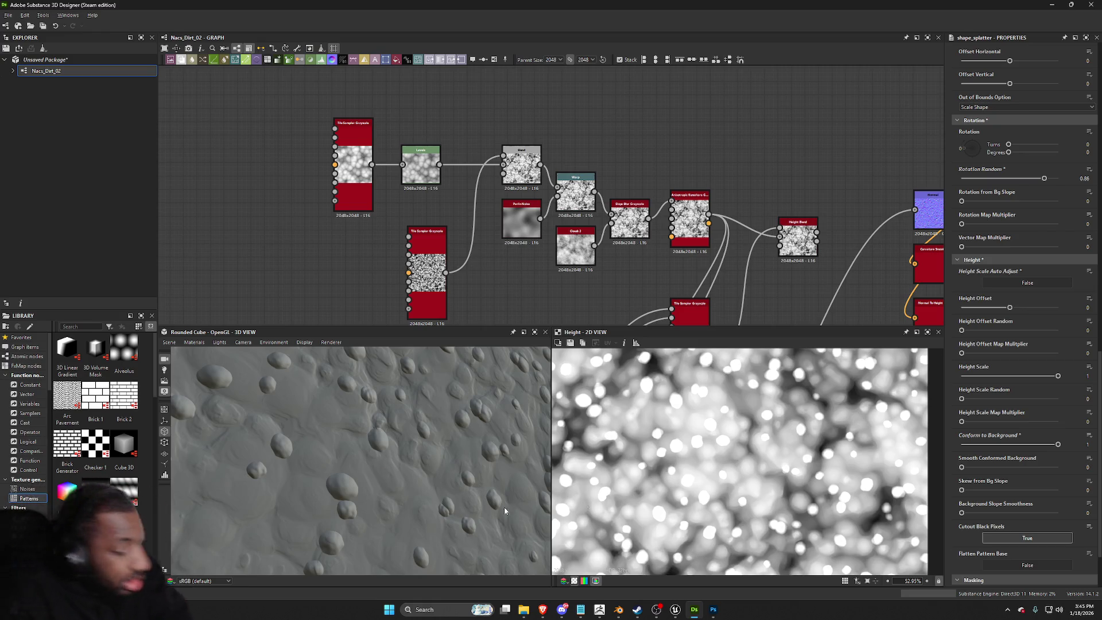
Step: Skew pebbles by the background slope, smooth the slope to 1.56, and vary Height Scale Random to 0.4
scroll(381, 501, "down", 5)
left_click_drag(381, 501, 391, 470)
scroll(392, 471, "up", 3)
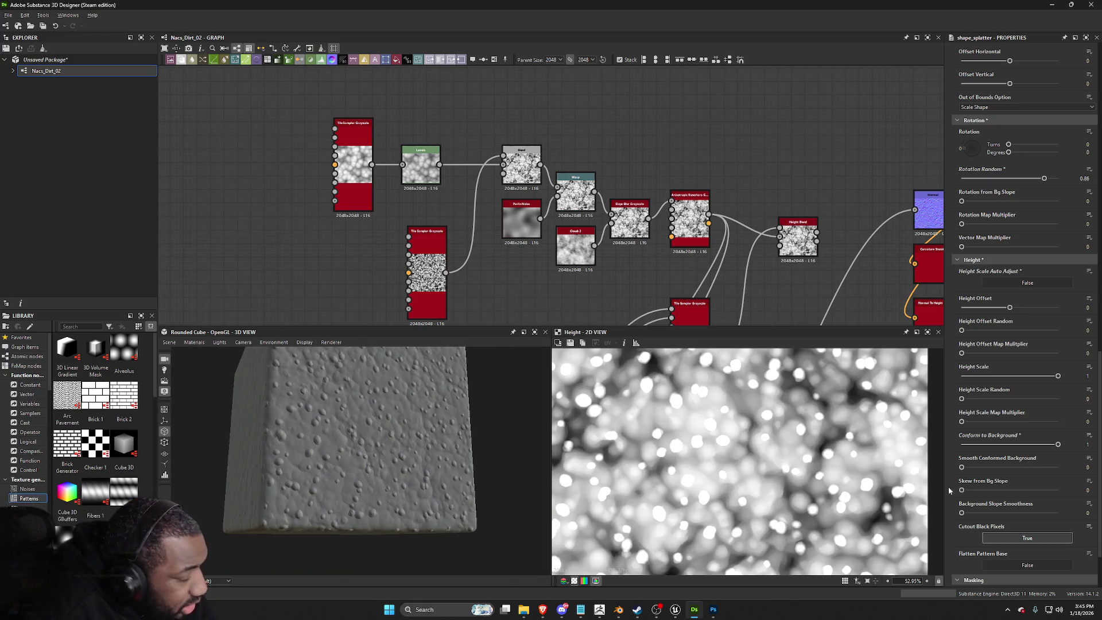
scroll(746, 487, "down", 2)
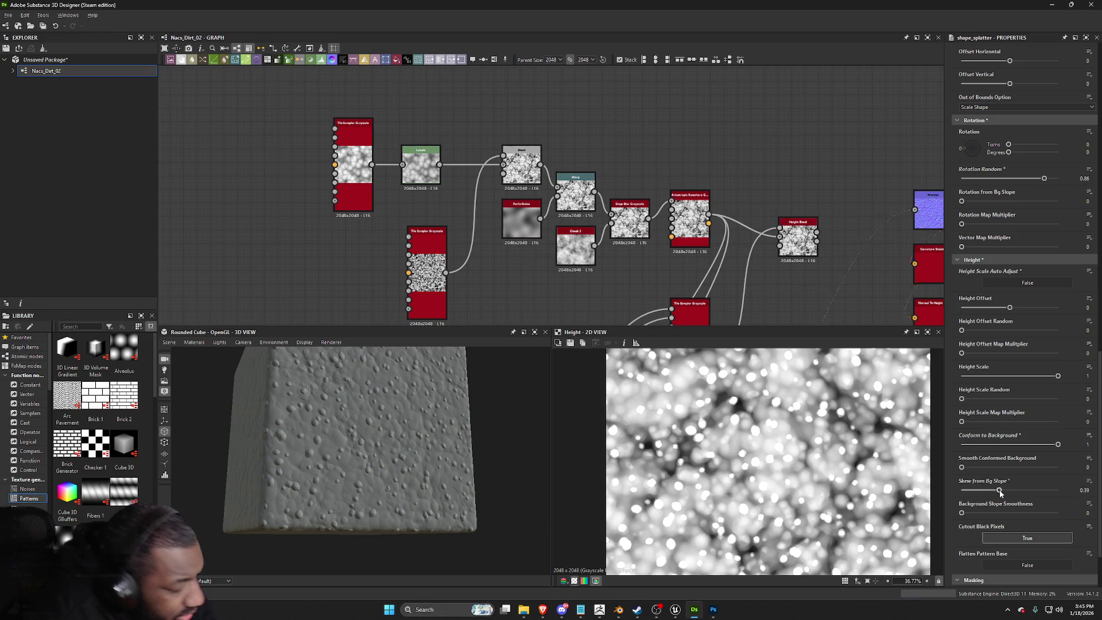
mouse_move(1000, 491)
left_mouse_down()
mouse_move(1021, 484)
mouse_move(1011, 487)
left_mouse_up()
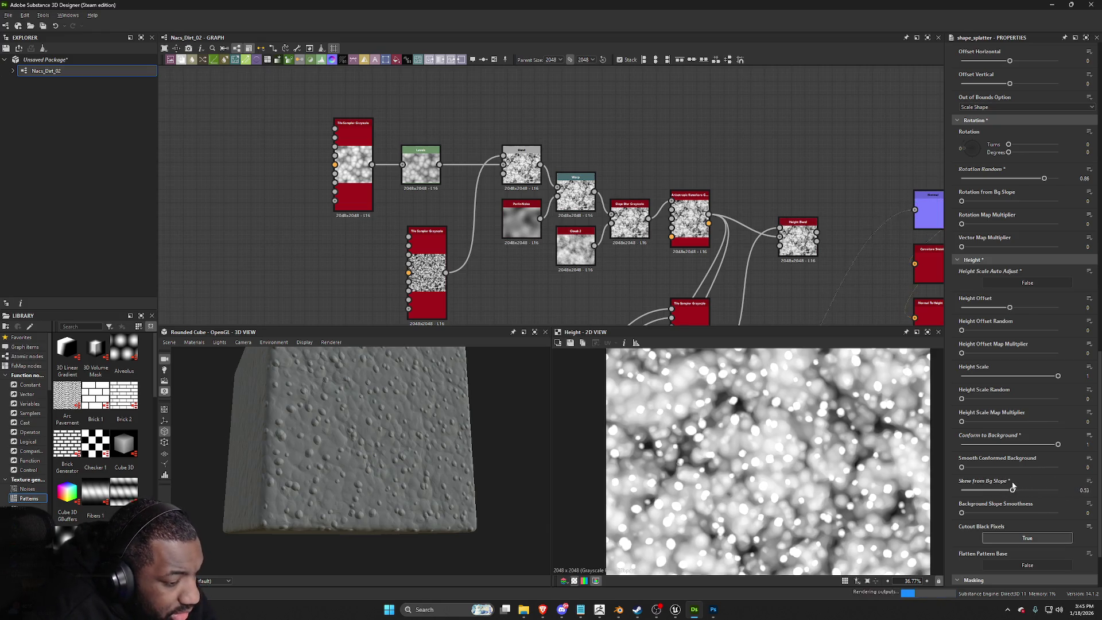
mouse_move(961, 512)
left_mouse_down()
mouse_move(1048, 509)
mouse_move(1004, 512)
left_mouse_up()
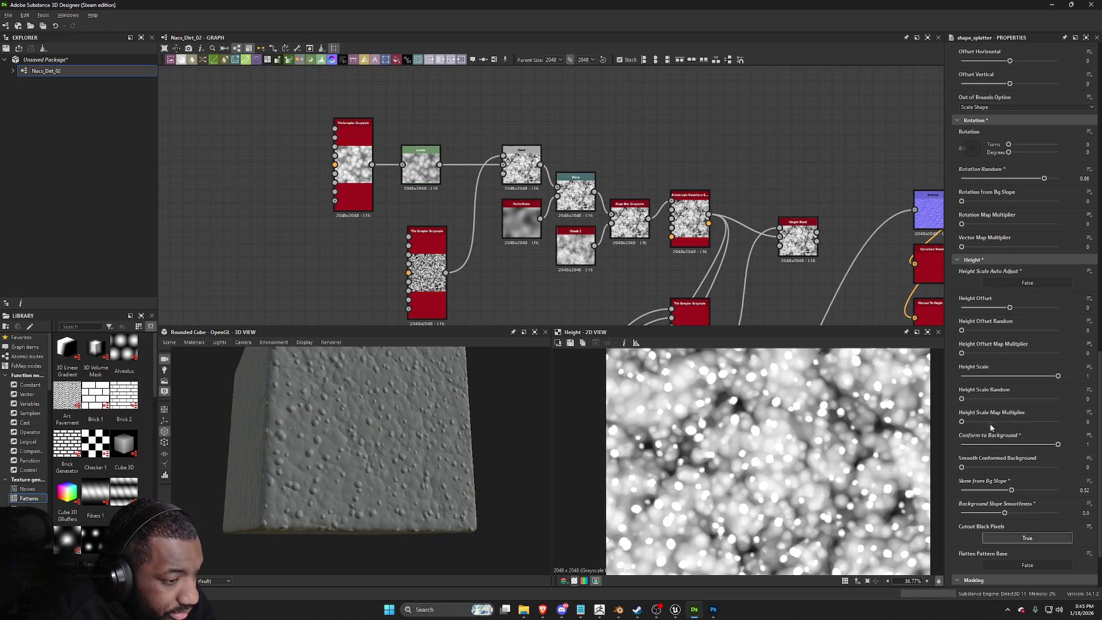
left_click_drag(962, 398, 1000, 398)
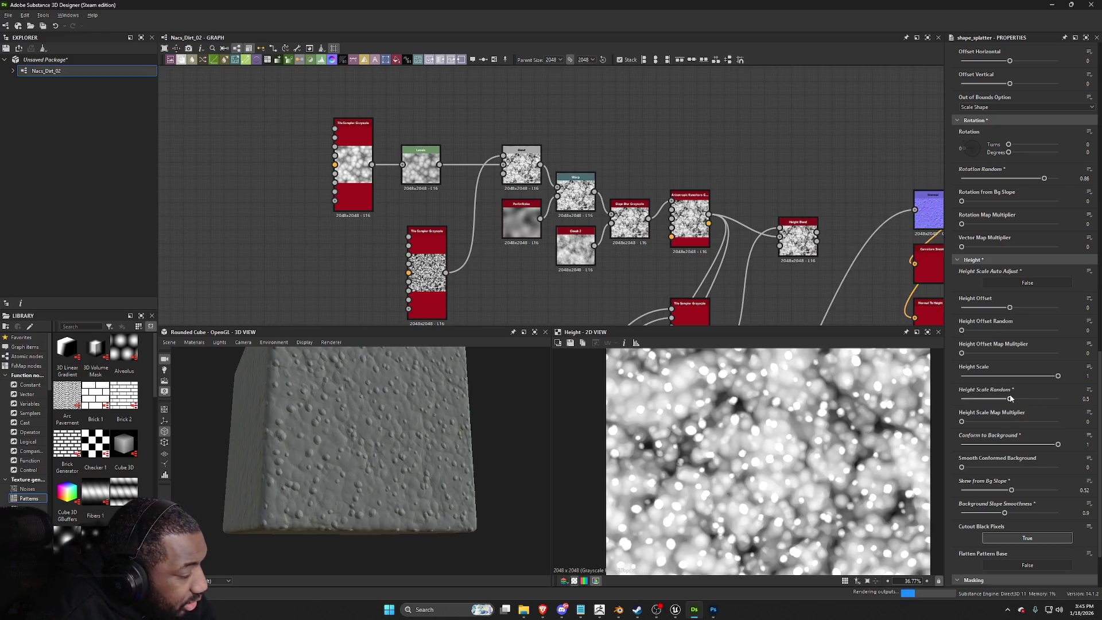
Step: Drag Scale down to shrink the splattered pebbles, checking the 3D preview
scroll(969, 401, "up", 5)
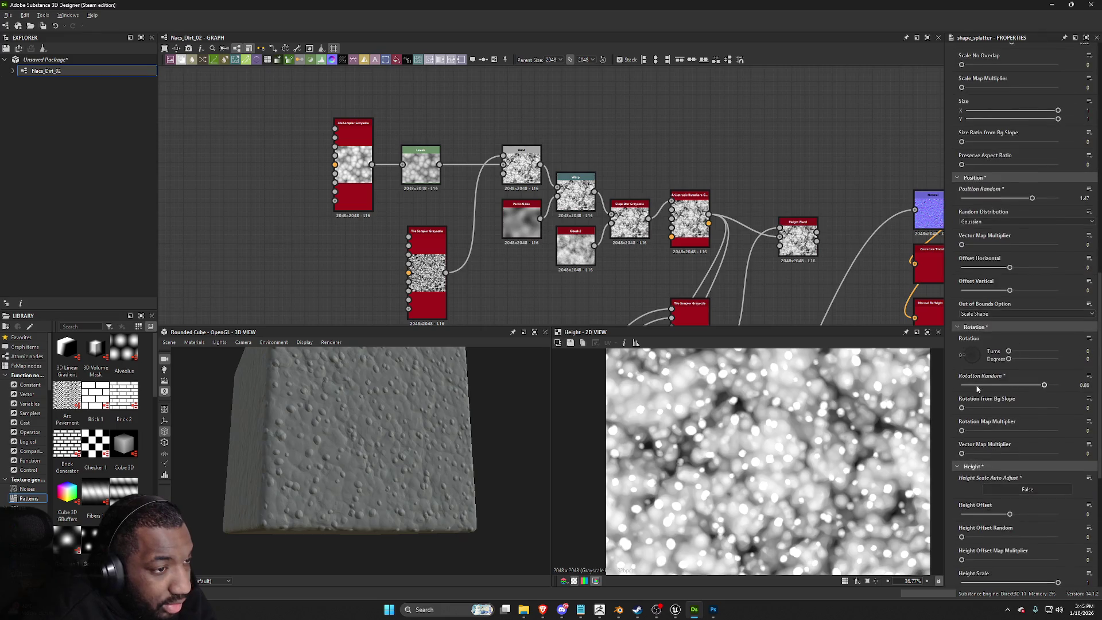
scroll(1001, 370, "up", 1)
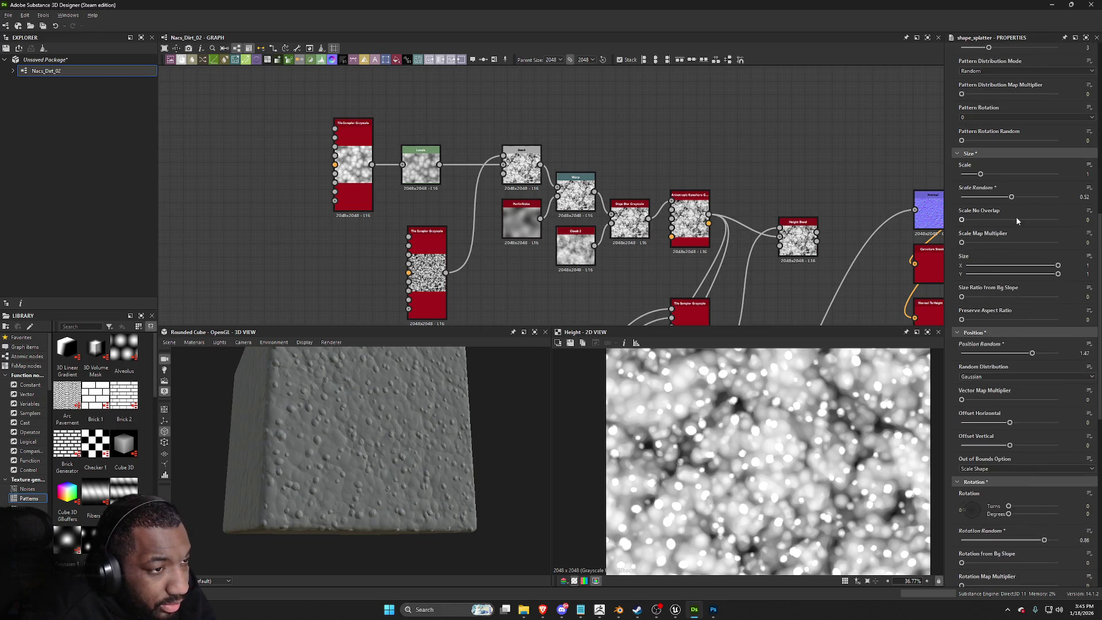
mouse_move(980, 174)
left_mouse_down()
mouse_move(1034, 198)
mouse_move(1025, 197)
left_mouse_up()
scroll(391, 408, "up", 5)
left_click_drag(392, 408, 406, 411)
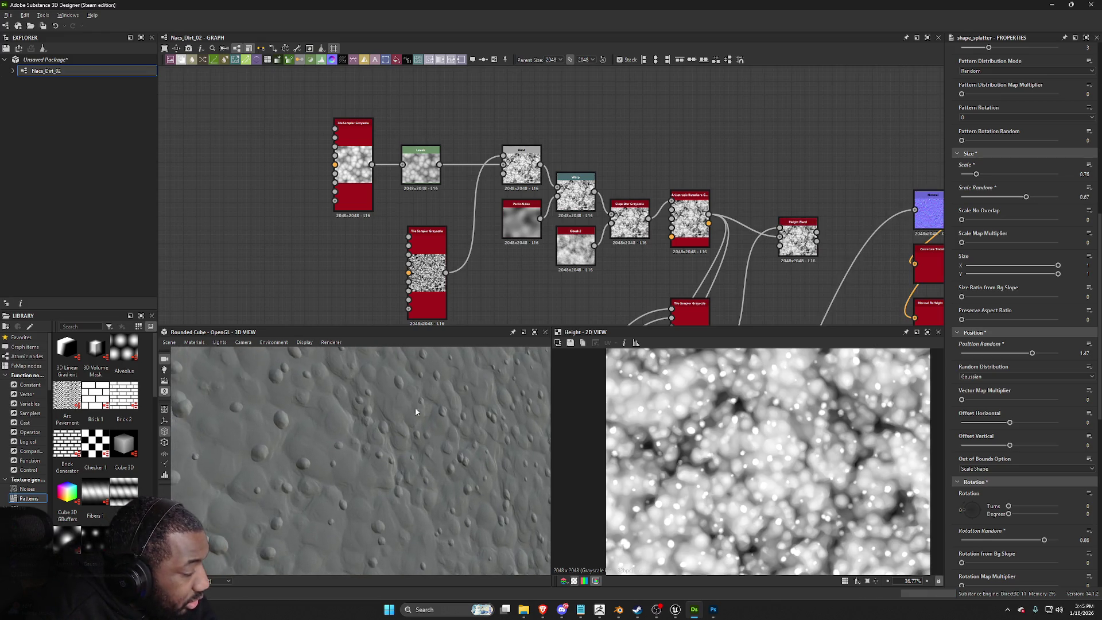
scroll(1001, 195, "up", 3)
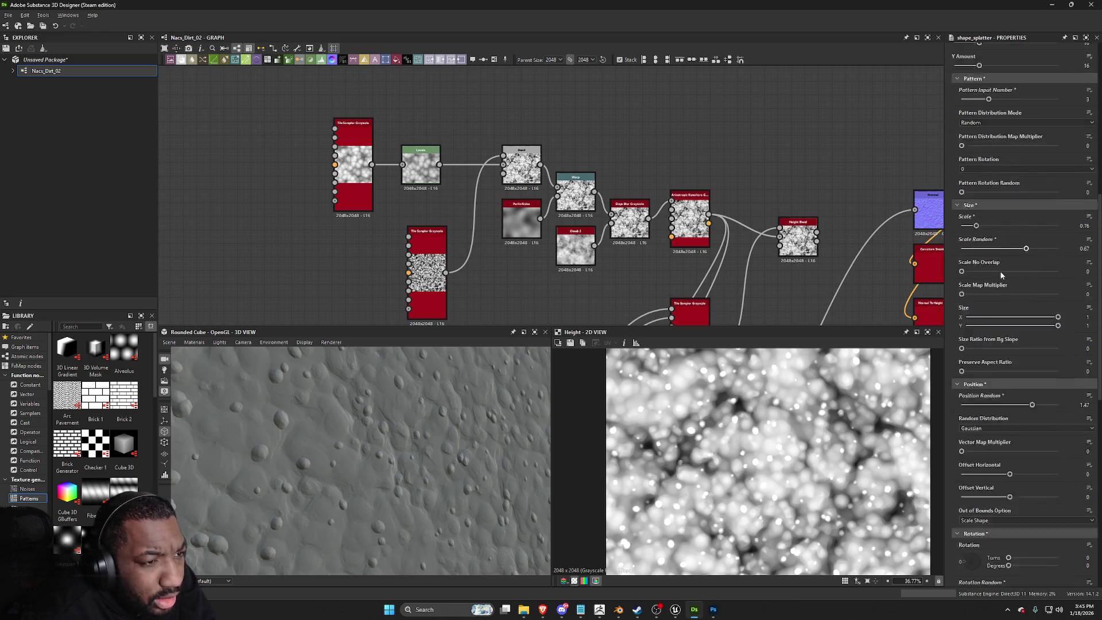
scroll(1001, 274, "down", 10)
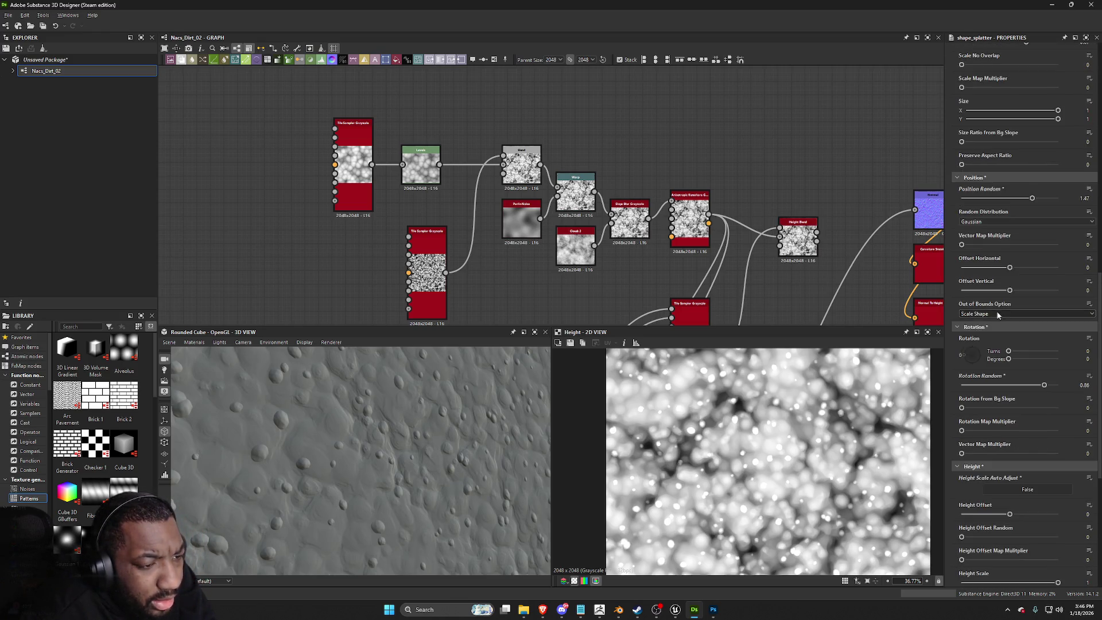
scroll(997, 319, "down", 7)
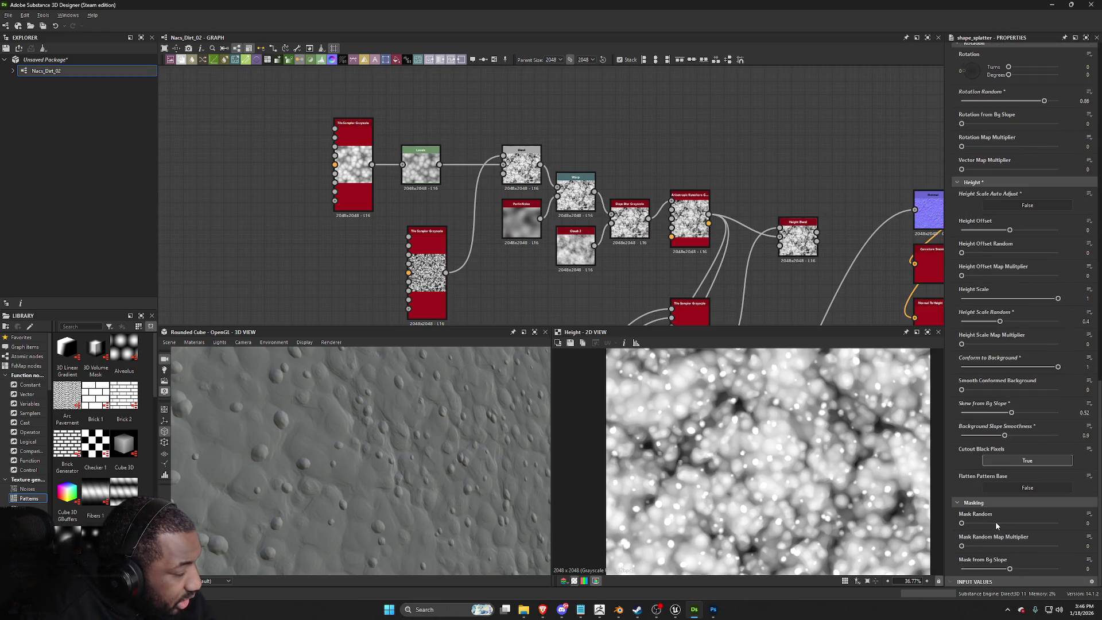
Step: Raise Mask Random to 0.56 so some pebbles disappear, then view the output nodes
left_click_drag(997, 525, 1016, 524)
scroll(438, 460, "down", 5)
mouse_move(439, 461)
left_mouse_down()
mouse_move(405, 479)
mouse_move(381, 438)
mouse_move(505, 406)
left_mouse_up()
scroll(405, 480, "up", 2)
scroll(374, 432, "up", 3)
scroll(746, 241, "down", 2)
middle_click_drag(746, 241, 728, 225)
scroll(727, 225, "up", 2)
scroll(536, 207, "down", 2)
scroll(536, 207, "up", 2)
scroll(533, 219, "down", 1)
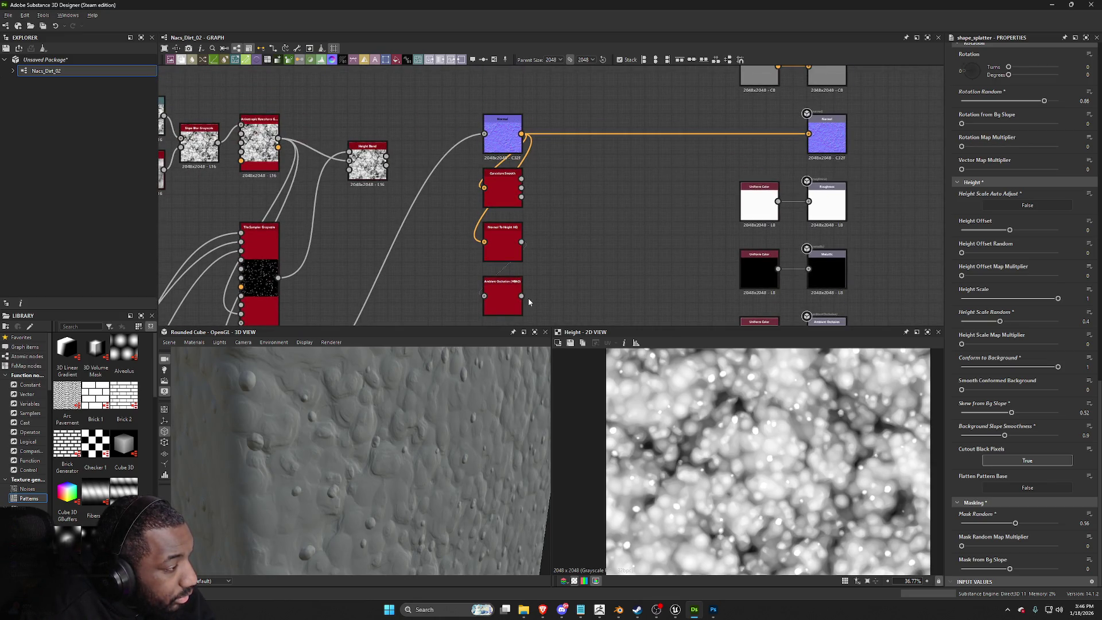
Step: Delete the grey Uniform Color placeholder so the height map feeds Height directly, and preview Height
mouse_move(521, 241)
left_mouse_down()
mouse_move(709, 353)
mouse_move(771, 309)
mouse_move(769, 241)
mouse_move(806, 239)
left_mouse_up()
left_click(749, 242)
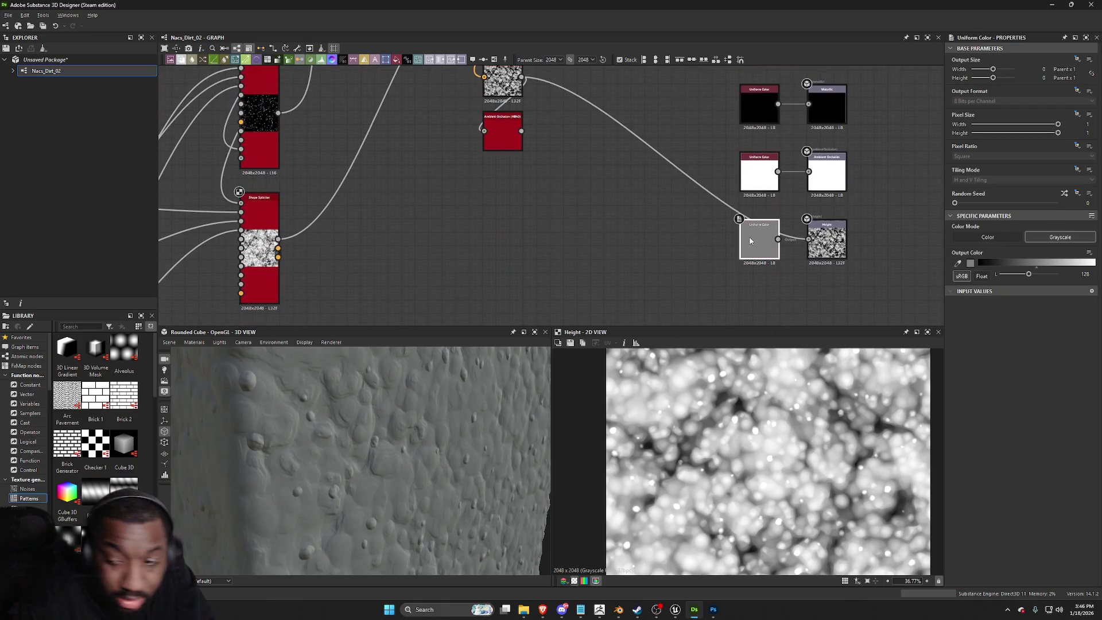
key("Delete")
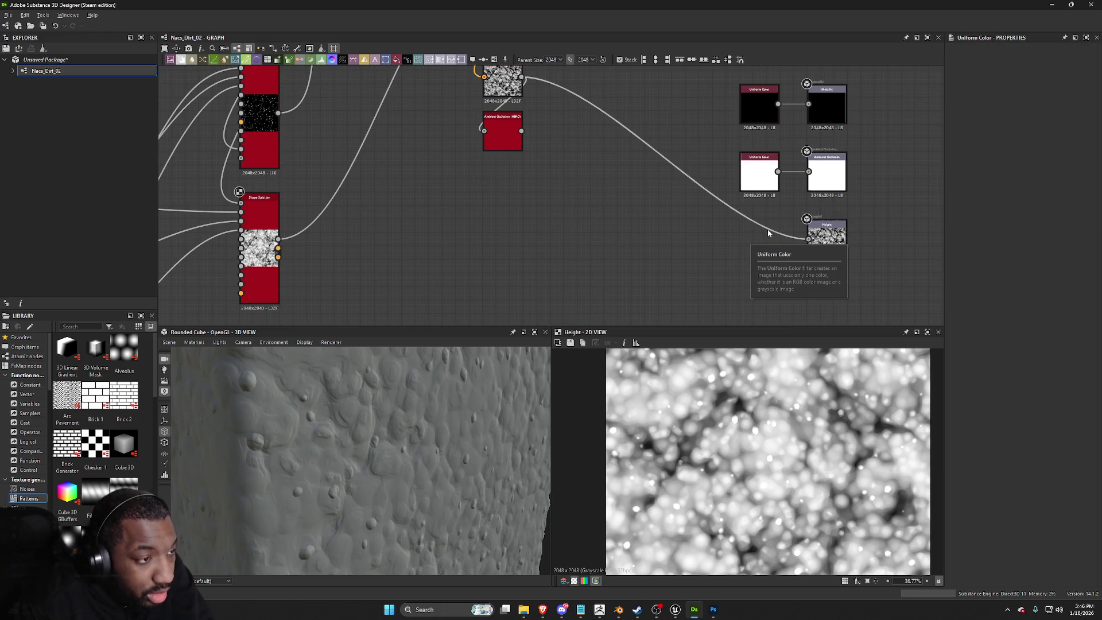
left_click(822, 233)
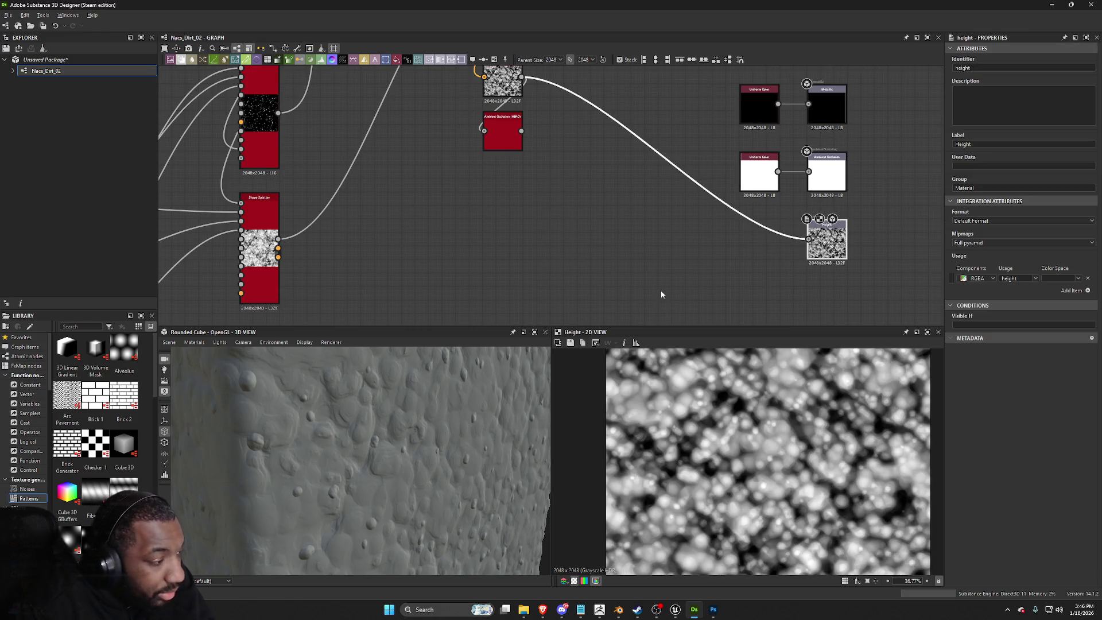
Step: Use the Metallic Roughness Tesselation+Displacement preview material with Scale 1.58 and Tessellation 16
left_click(200, 343)
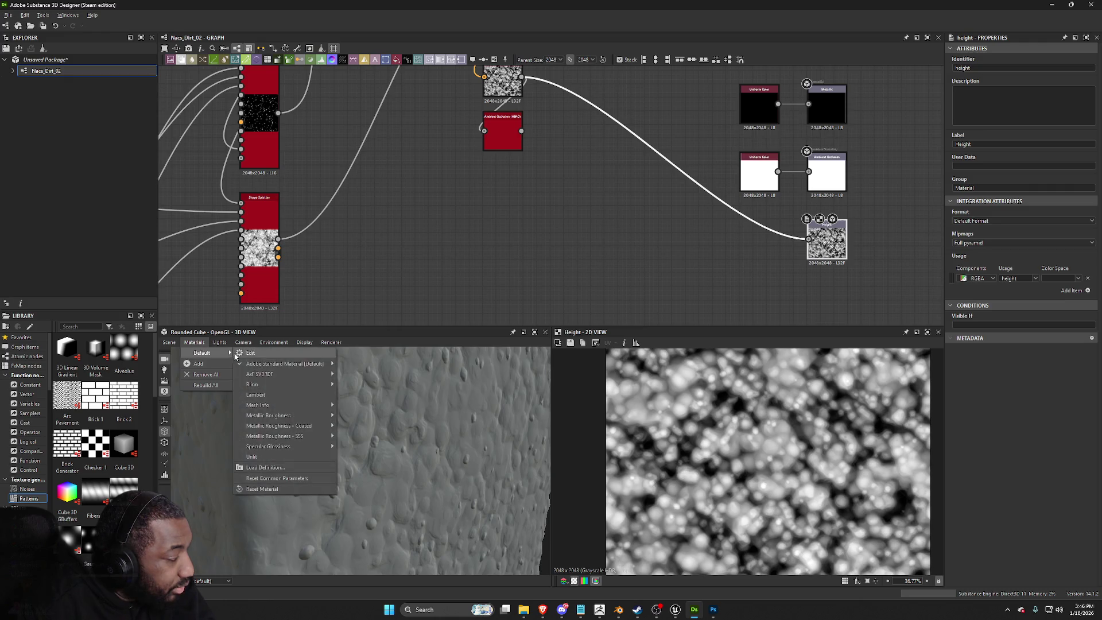
mouse_move(215, 352)
mouse_move(263, 416)
left_click(351, 416)
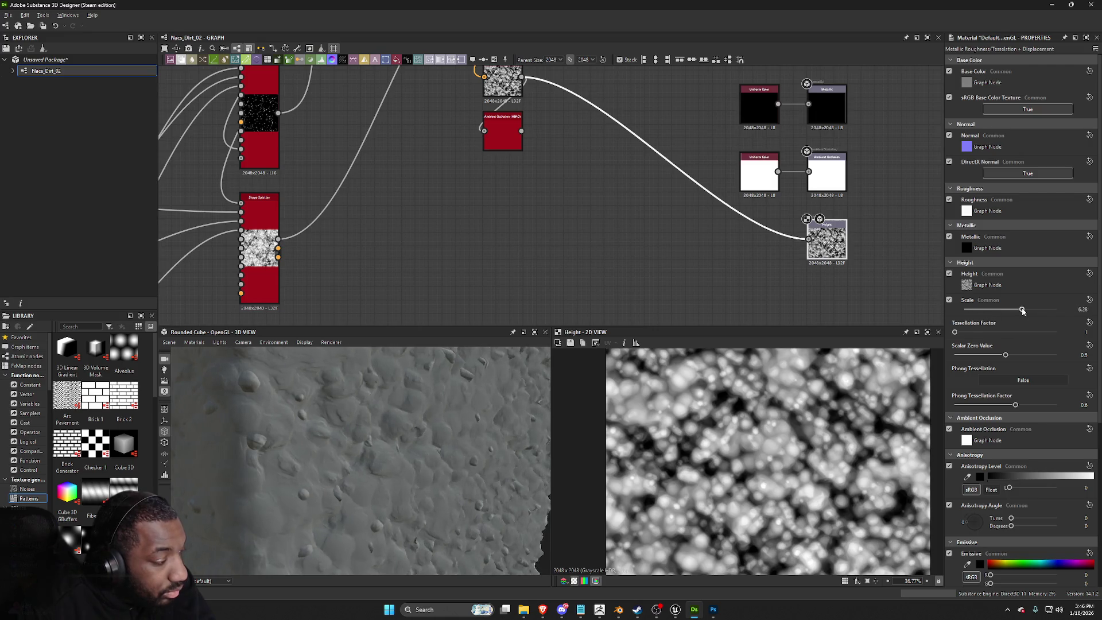
left_click(978, 309)
left_click_drag(978, 334, 1011, 325)
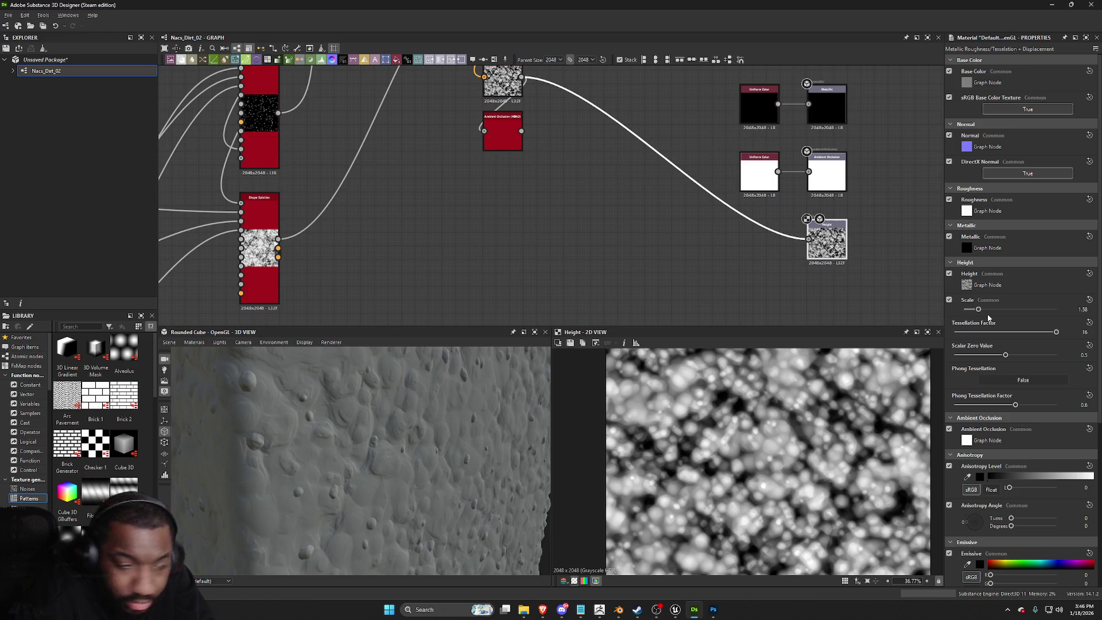
scroll(497, 430, "down", 5)
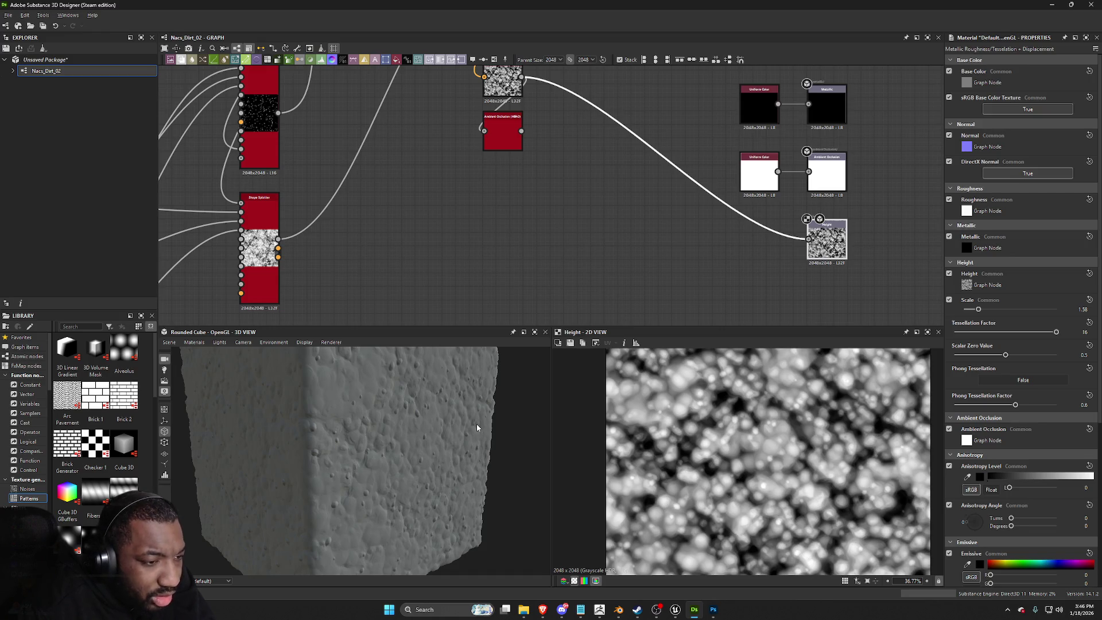
Step: Switch the 3D preview mesh from the rounded cube to Plane (hi-res)
left_click_drag(366, 467, 291, 391)
left_click(195, 342)
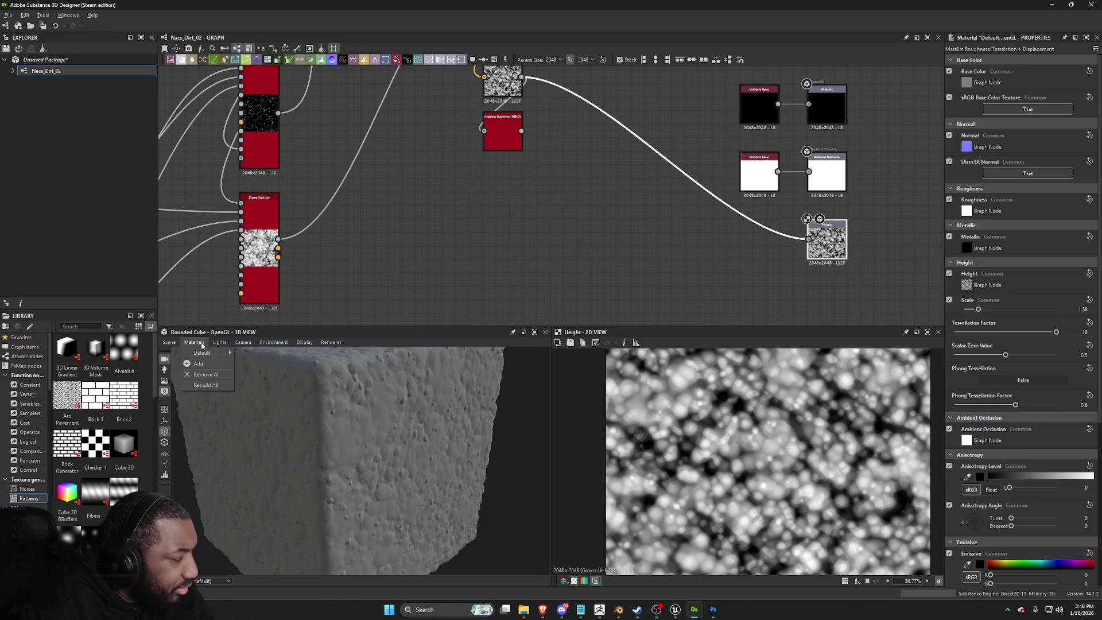
left_click(195, 342)
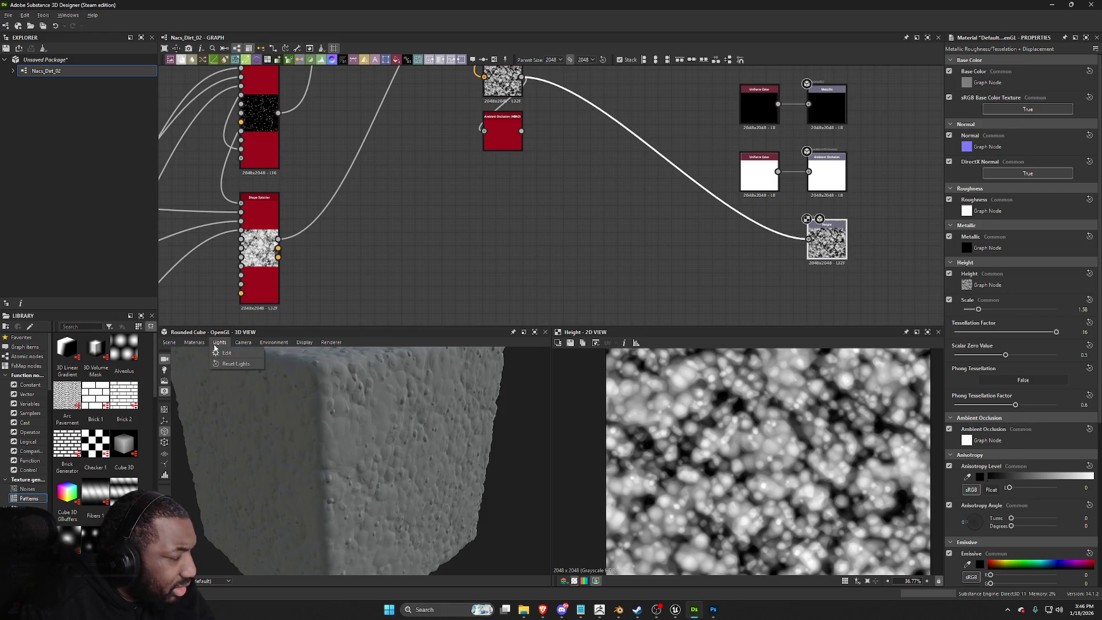
left_click(172, 345)
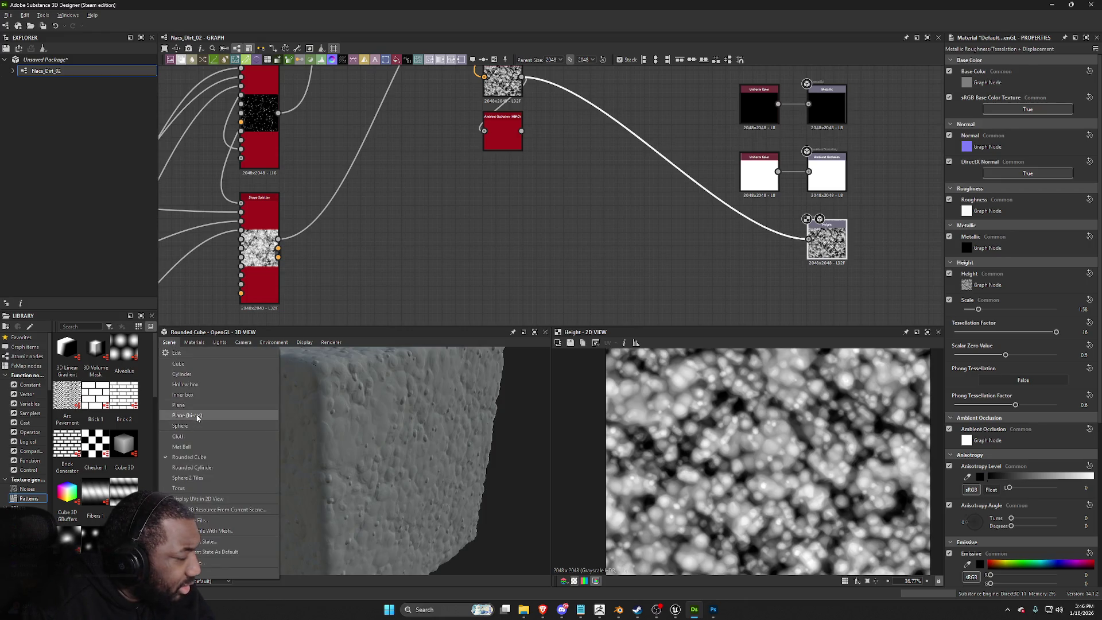
left_click(193, 416)
scroll(337, 499, "up", 8)
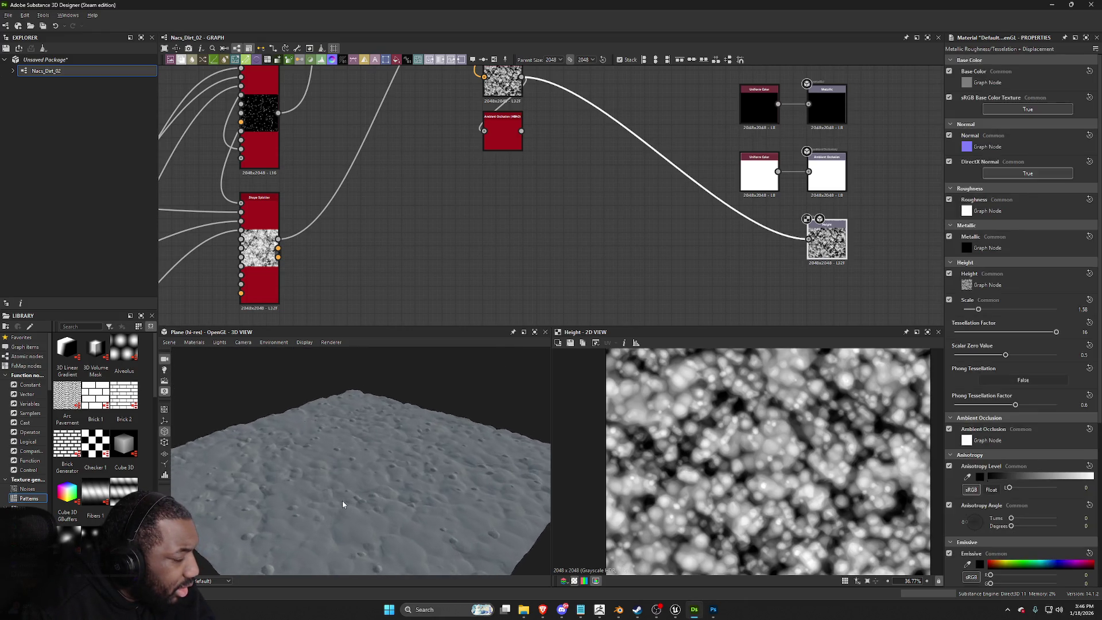
left_click_drag(452, 521, 463, 508)
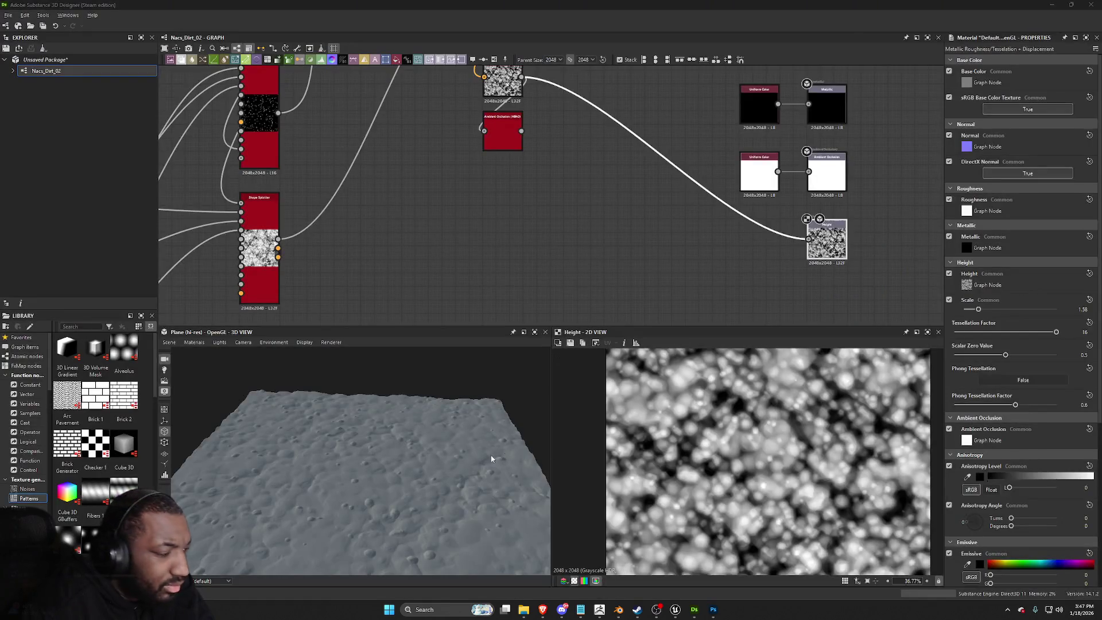
mouse_move(491, 458)
left_mouse_down()
mouse_move(359, 467)
mouse_move(330, 452)
mouse_move(381, 463)
mouse_move(395, 485)
mouse_move(449, 437)
left_mouse_up()
scroll(455, 232, "down", 5)
scroll(493, 263, "up", 4)
mouse_move(423, 383)
left_mouse_down()
mouse_move(386, 425)
mouse_move(469, 458)
mouse_move(453, 428)
mouse_move(423, 423)
mouse_move(347, 452)
mouse_move(394, 431)
mouse_move(398, 460)
mouse_move(411, 451)
mouse_move(388, 423)
mouse_move(415, 418)
mouse_move(394, 438)
mouse_move(401, 424)
left_mouse_up()
scroll(412, 273, "up", 3)
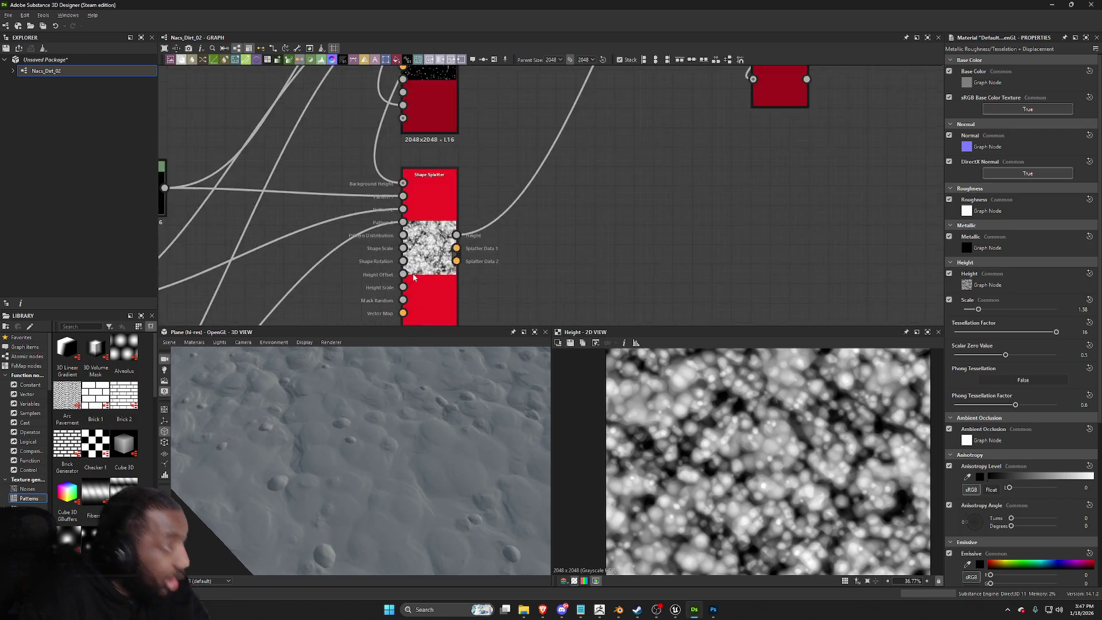
scroll(396, 264, "down", 4)
scroll(457, 241, "up", 5)
scroll(477, 137, "down", 2)
left_click(447, 112)
scroll(444, 205, "down", 2)
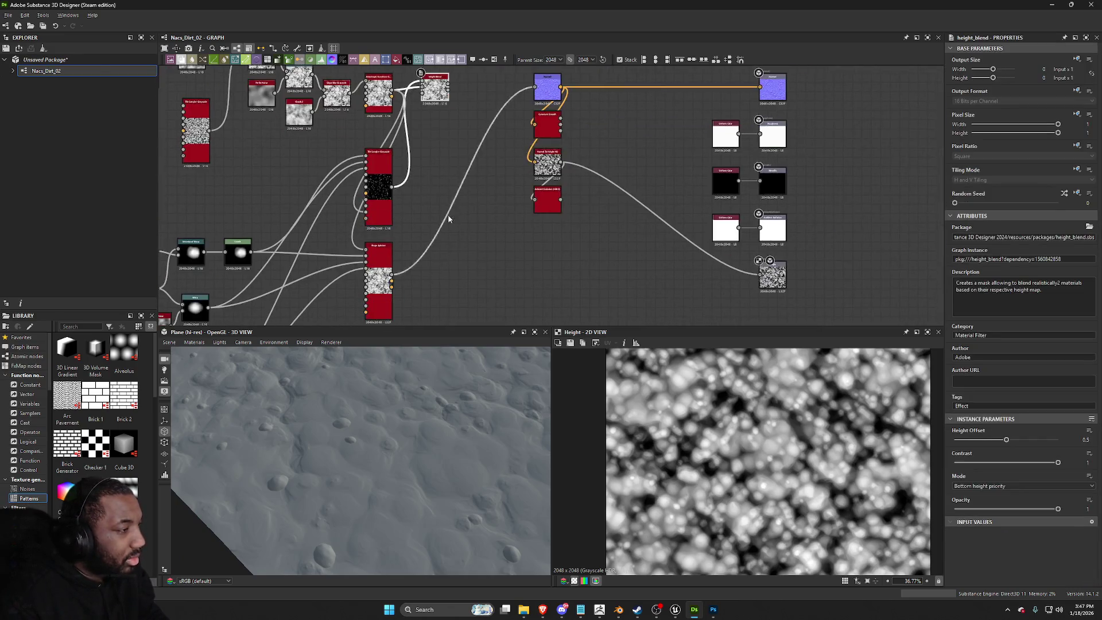
scroll(445, 205, "down", 2)
right_click(458, 232)
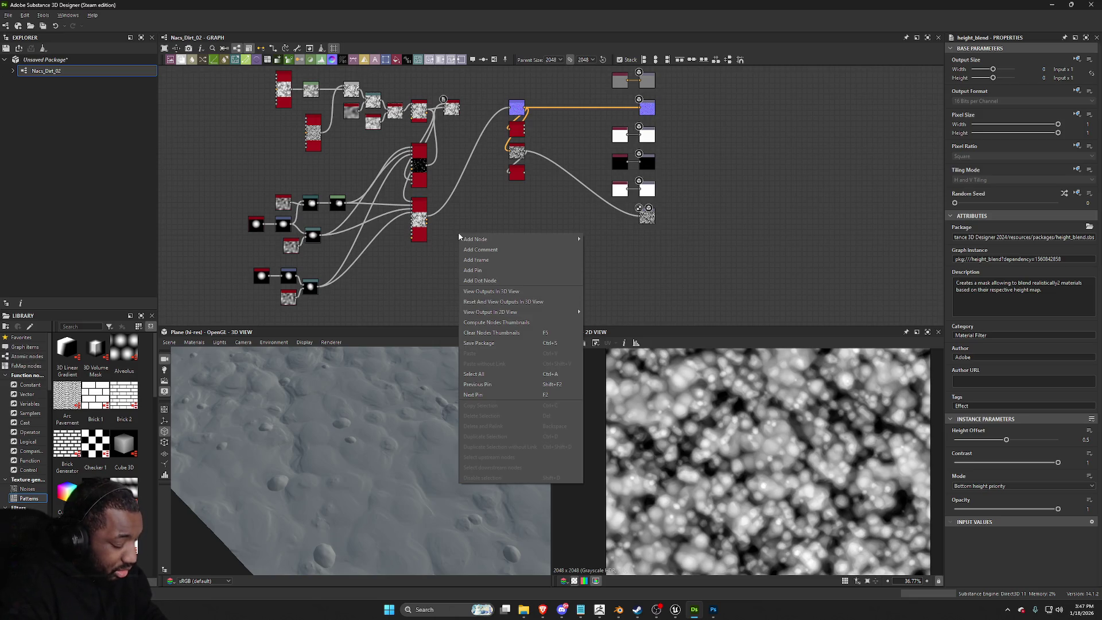
Step: Add a Cells 3 node via the 'cell' search and raise its Hardness to 0.62
key("Escape")
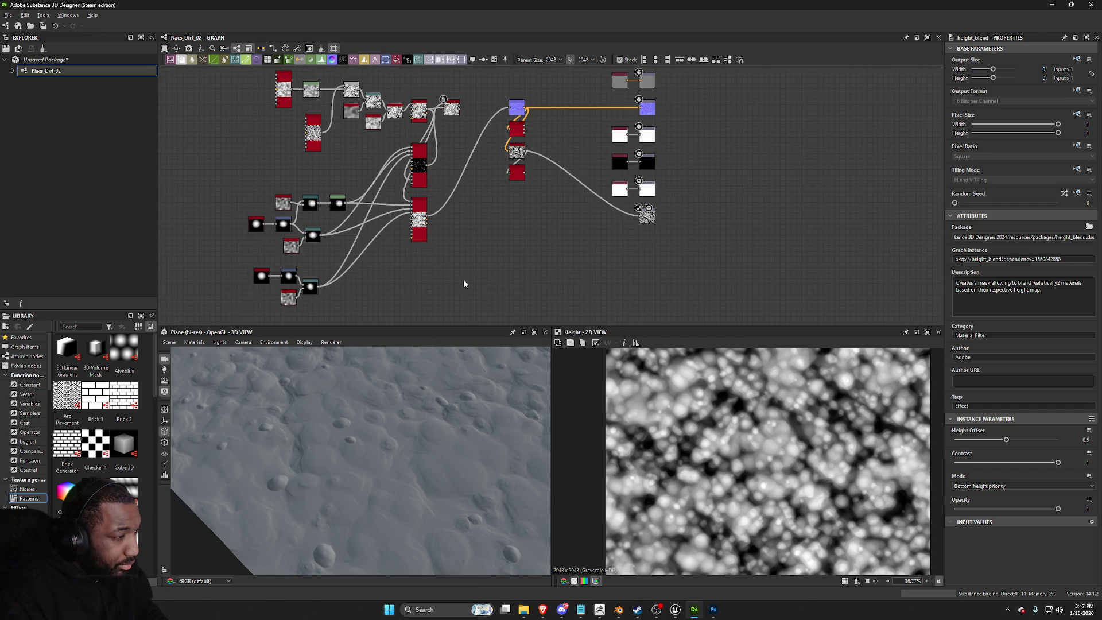
key("space")
type("cell")
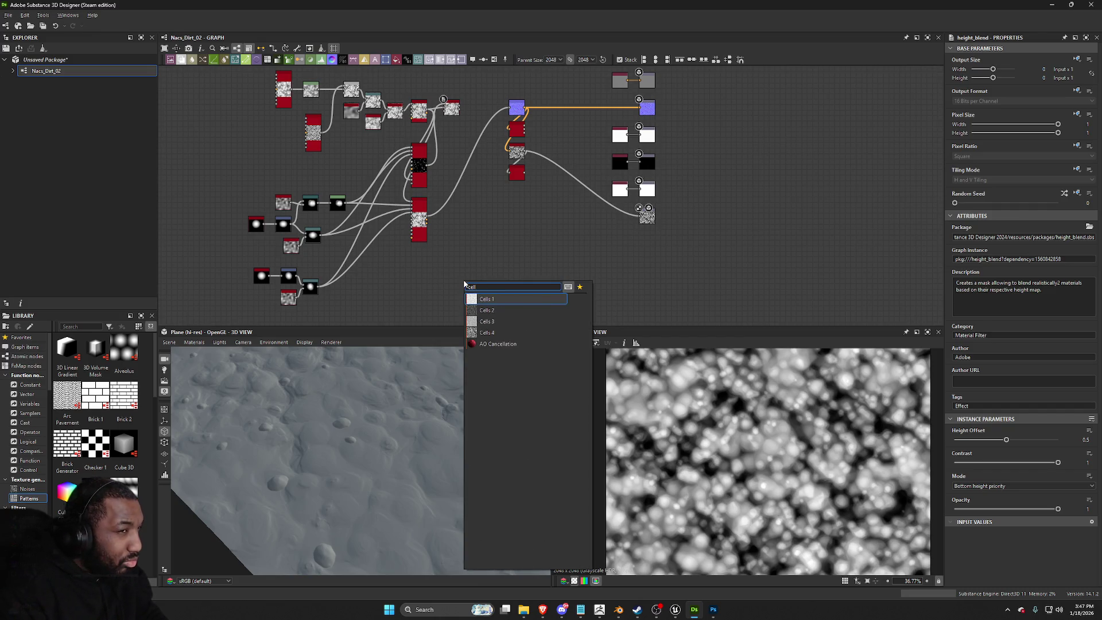
left_click(483, 321)
scroll(844, 432, "up", 1)
left_click_drag(1006, 462, 1018, 463)
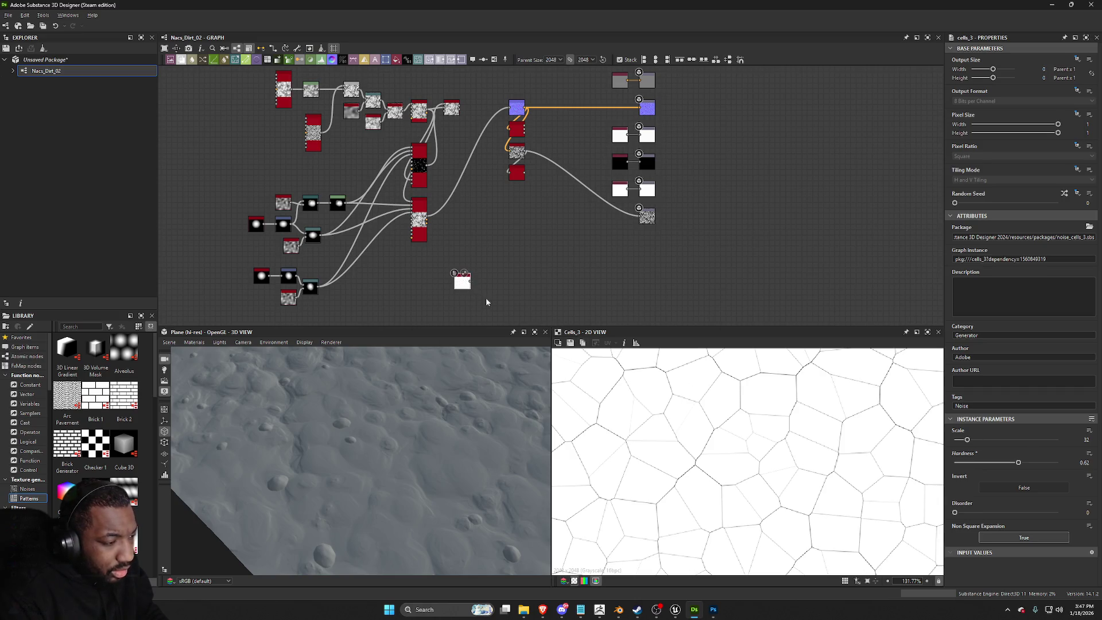
Step: Dismiss the node list popup and bring up node search again beside Cells 3
left_click(465, 291)
key("Escape")
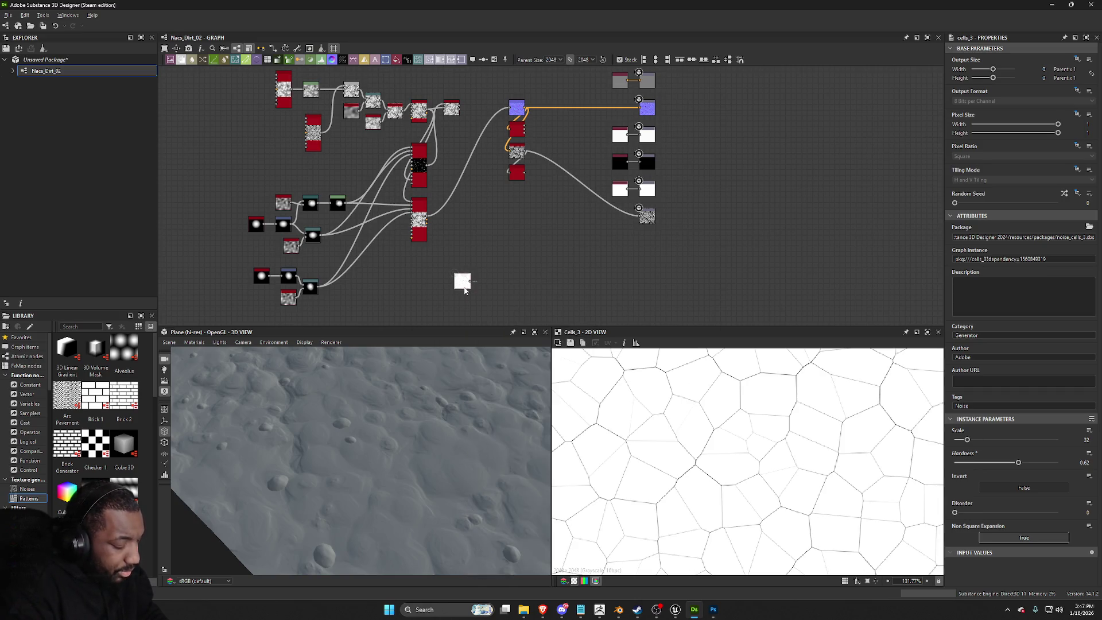
scroll(462, 282, "up", 3)
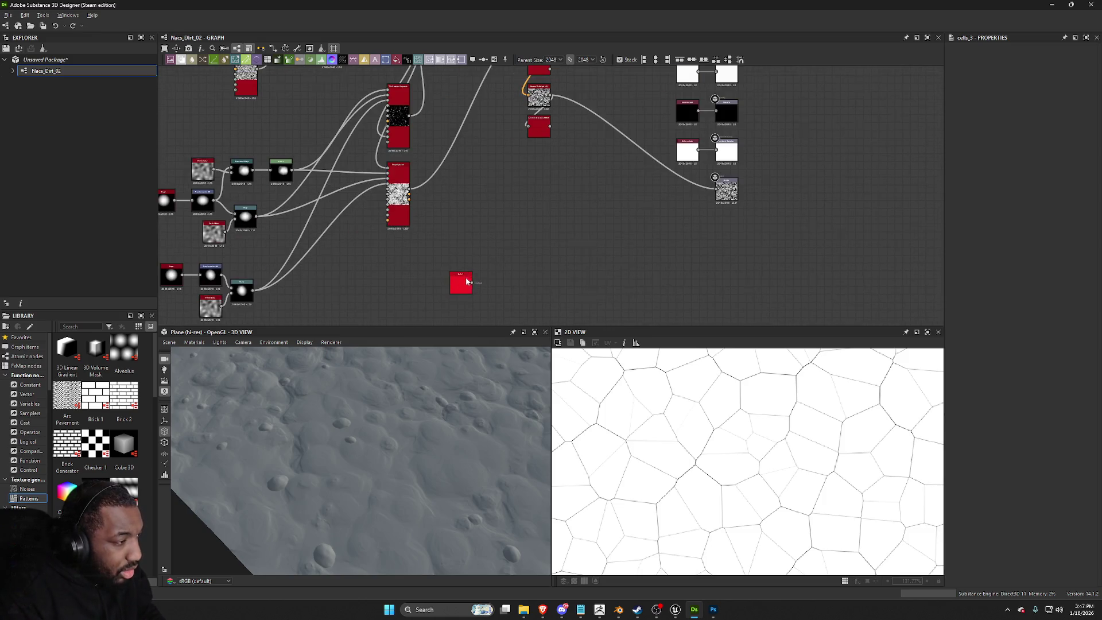
key("space")
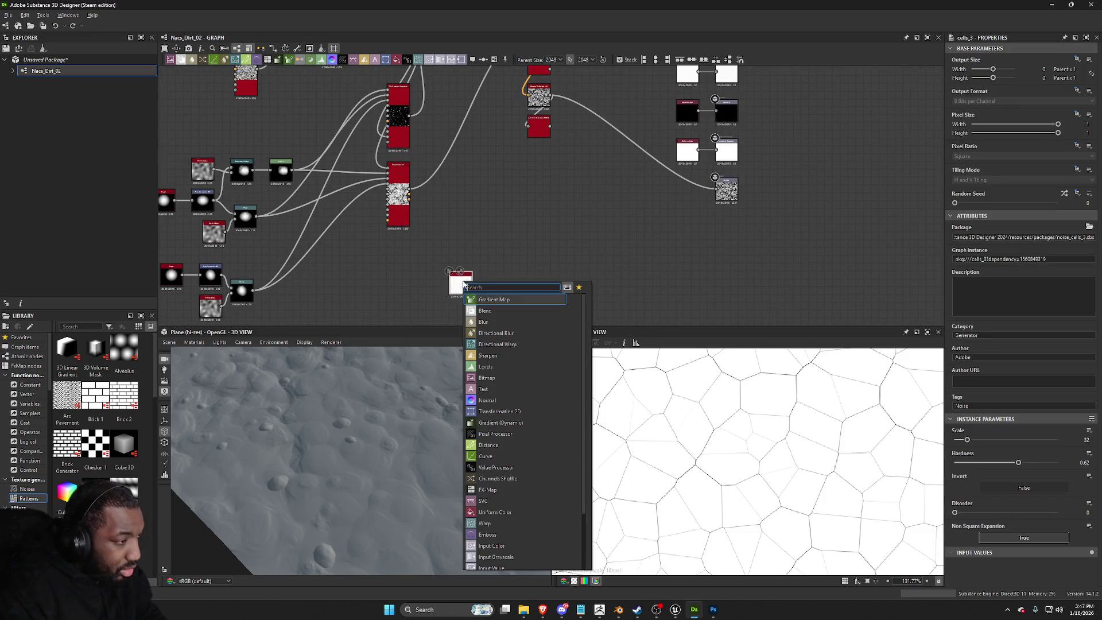
Step: Add a Warp after Cells 3, with a new Perlin Noise feeding its gradient input
type("warp")
key("Return")
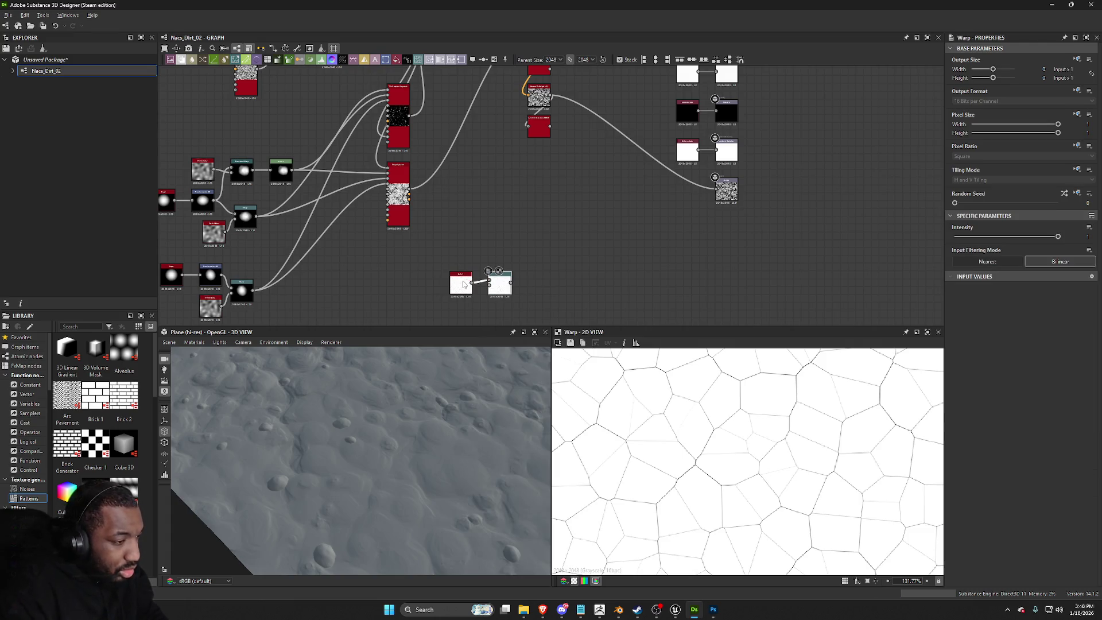
middle_click_drag(509, 305, 511, 213)
right_click(433, 232)
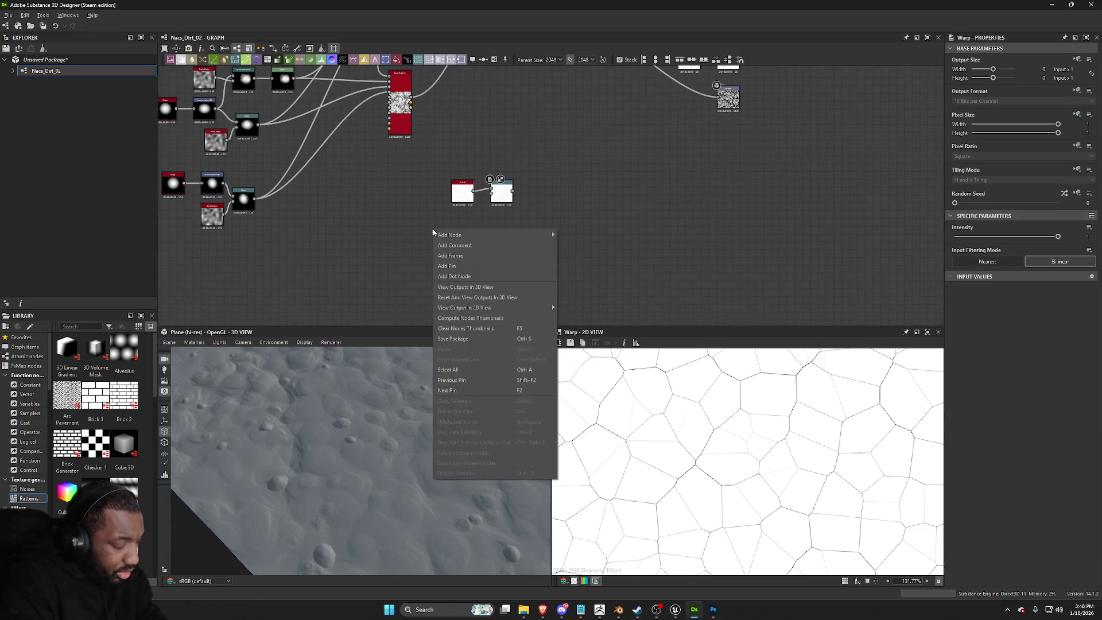
left_click(583, 169)
scroll(548, 196, "up", 3)
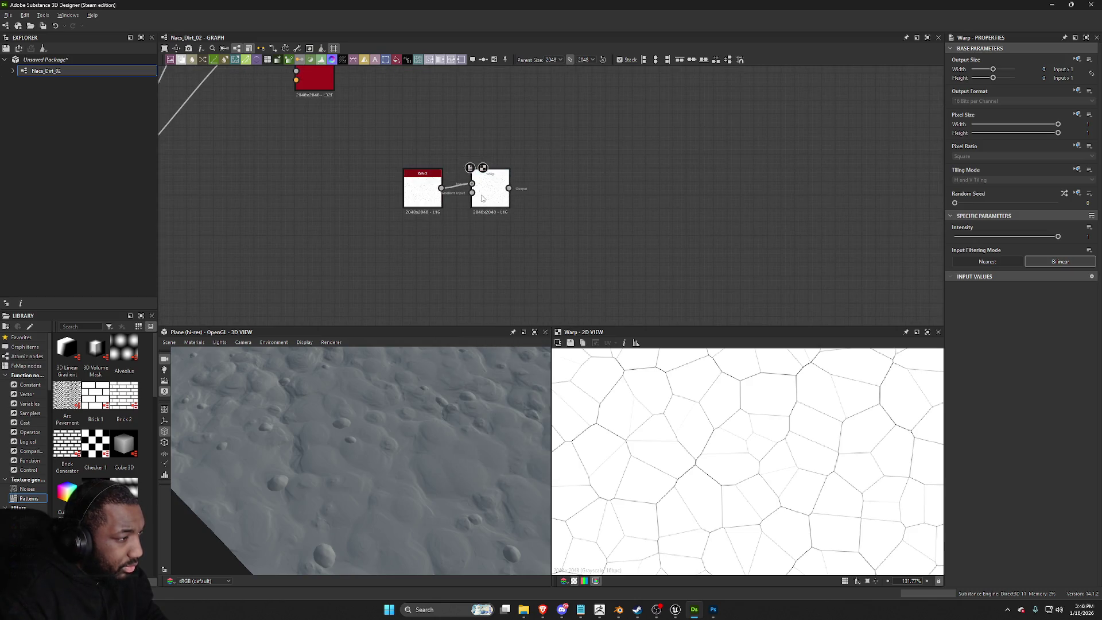
left_click_drag(472, 193, 436, 248)
type("perlin")
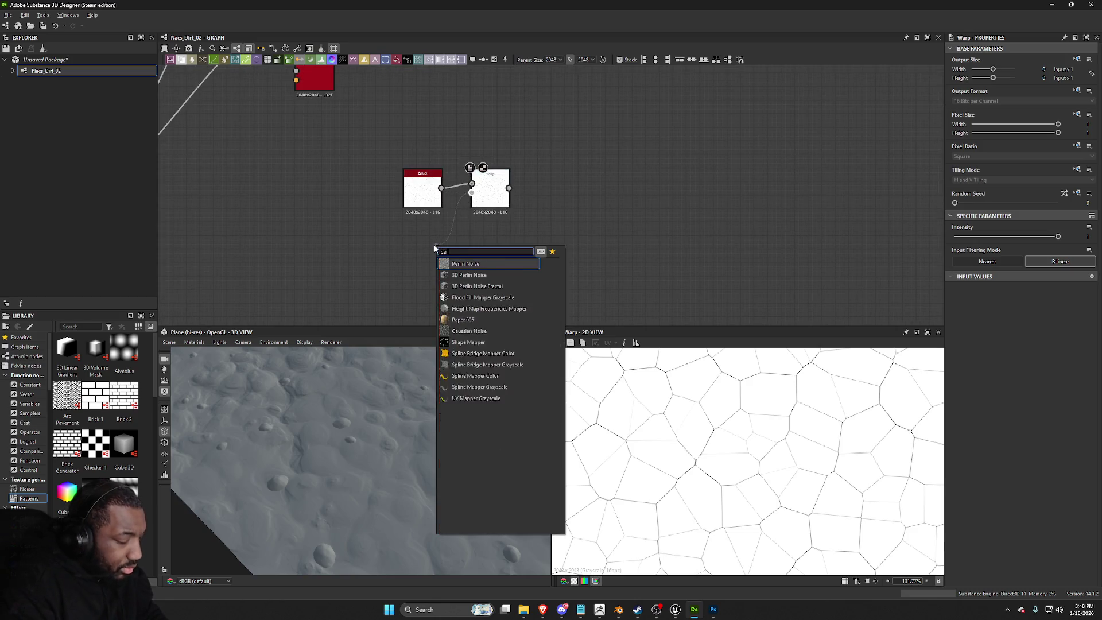
key("Return")
double_click(490, 195)
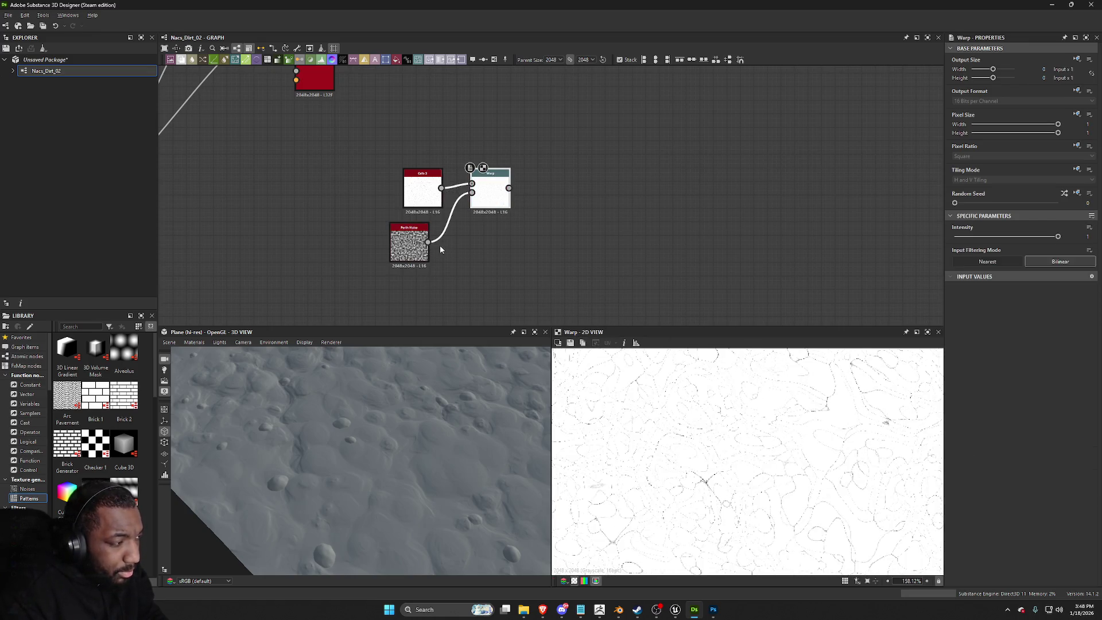
left_click_drag(393, 244, 406, 243)
left_click_drag(494, 185, 480, 211)
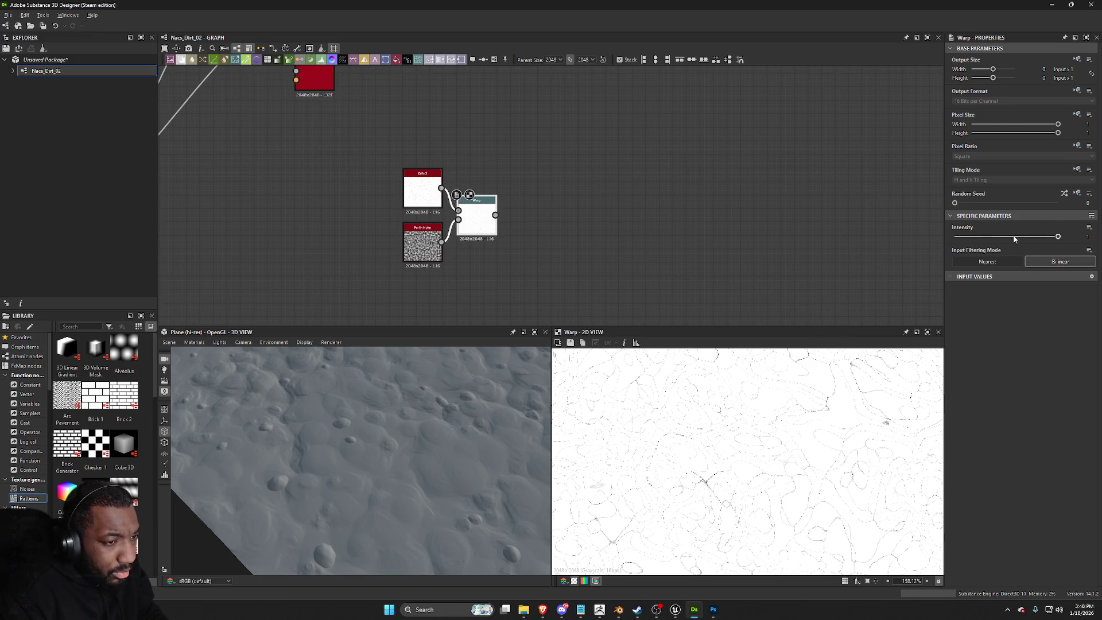
Step: Set the Warp intensity to 0.09 and the Perlin Noise scale to 18
left_click(964, 236)
mouse_move(961, 246)
left_mouse_down()
mouse_move(938, 248)
mouse_move(964, 248)
left_mouse_up()
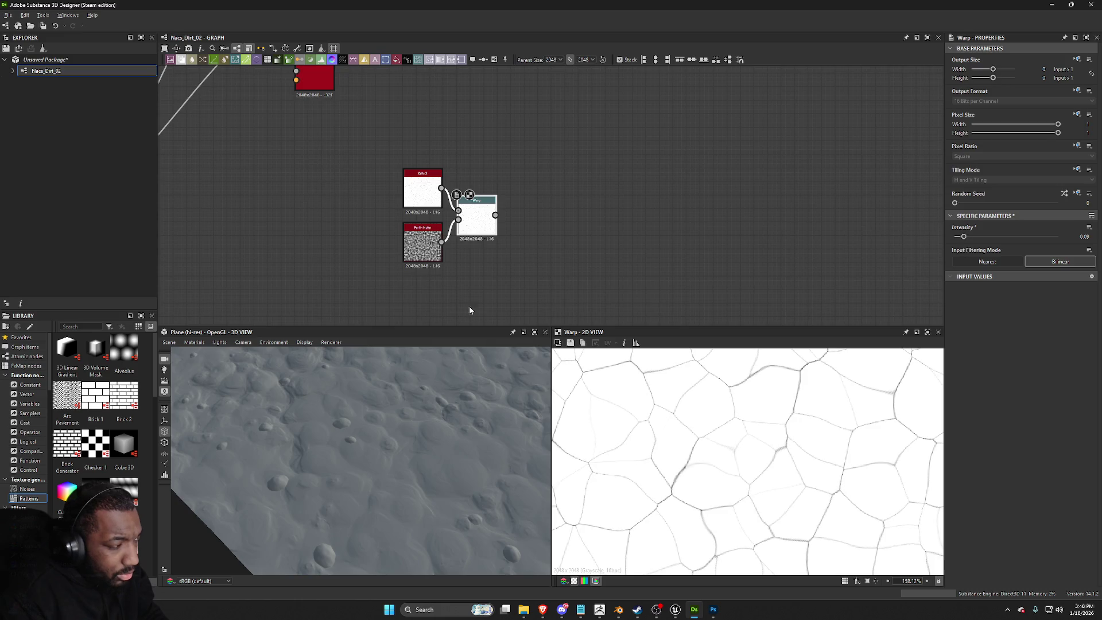
left_click(422, 244)
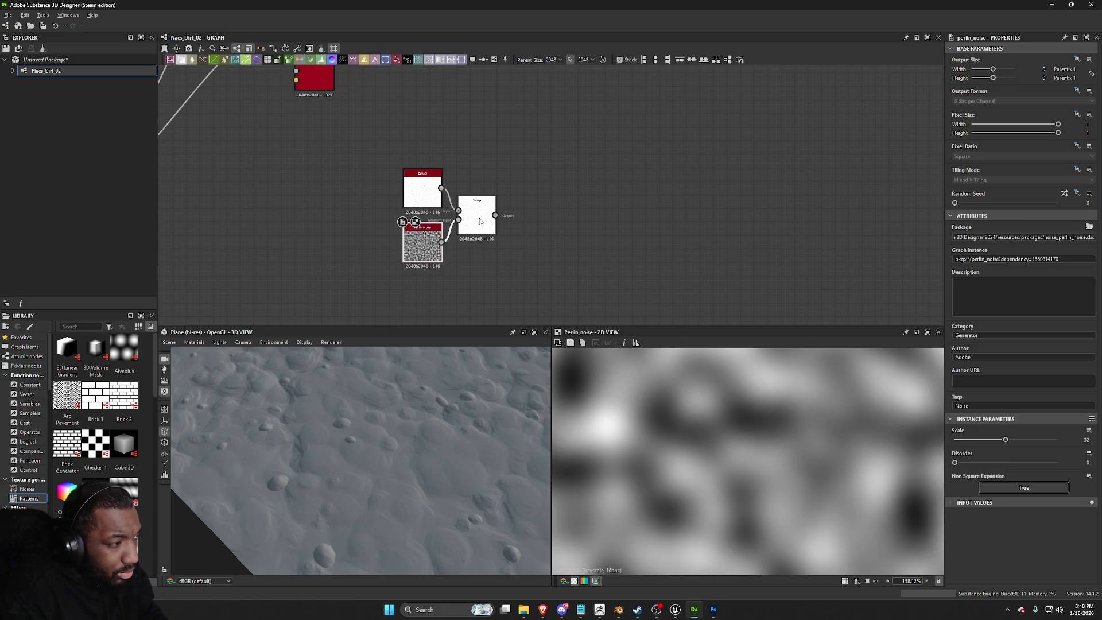
double_click(480, 218)
left_click(423, 252)
mouse_move(1005, 441)
left_mouse_down()
mouse_move(934, 443)
mouse_move(982, 451)
left_mouse_up()
scroll(722, 440, "down", 5)
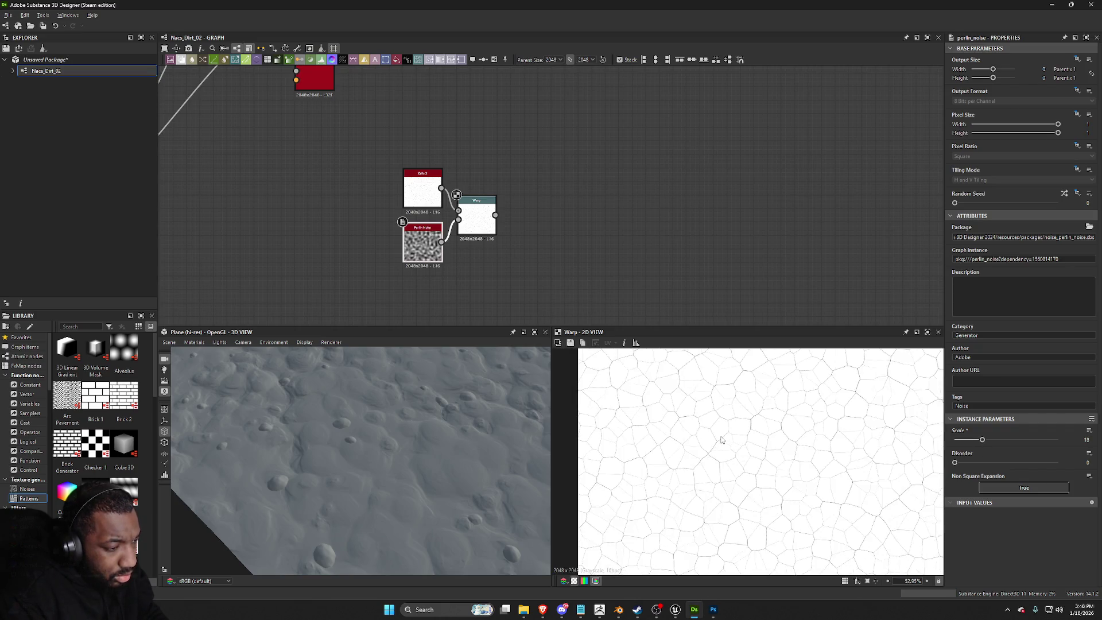
left_click(477, 218)
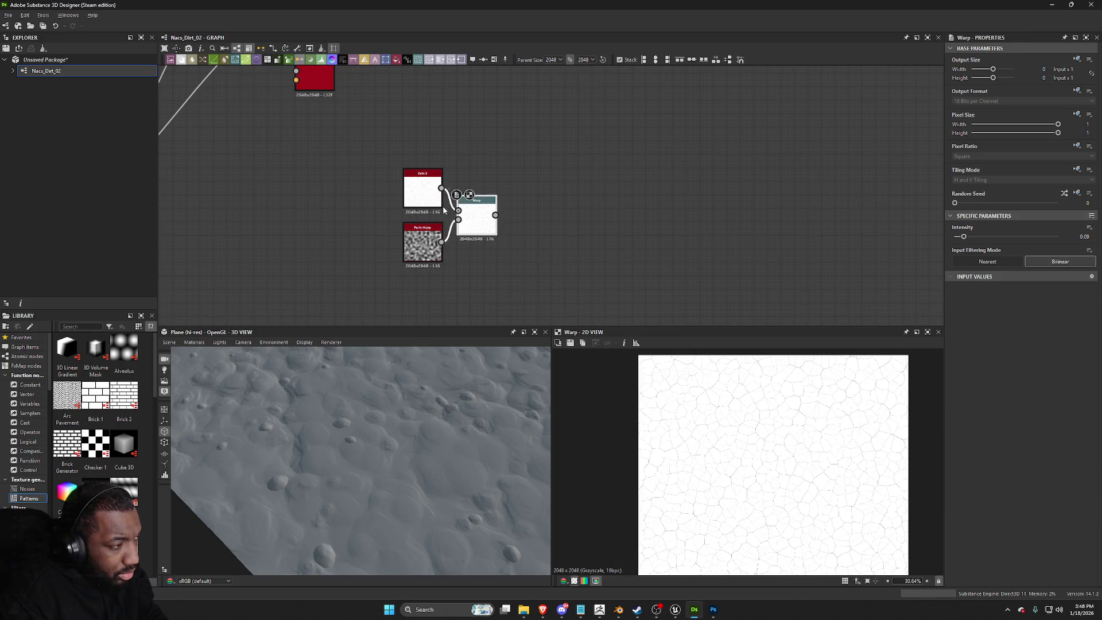
Step: Give Cells 3 a scale of 8 and a hardness of 0.75 for bigger, bolder cells
double_click(422, 189)
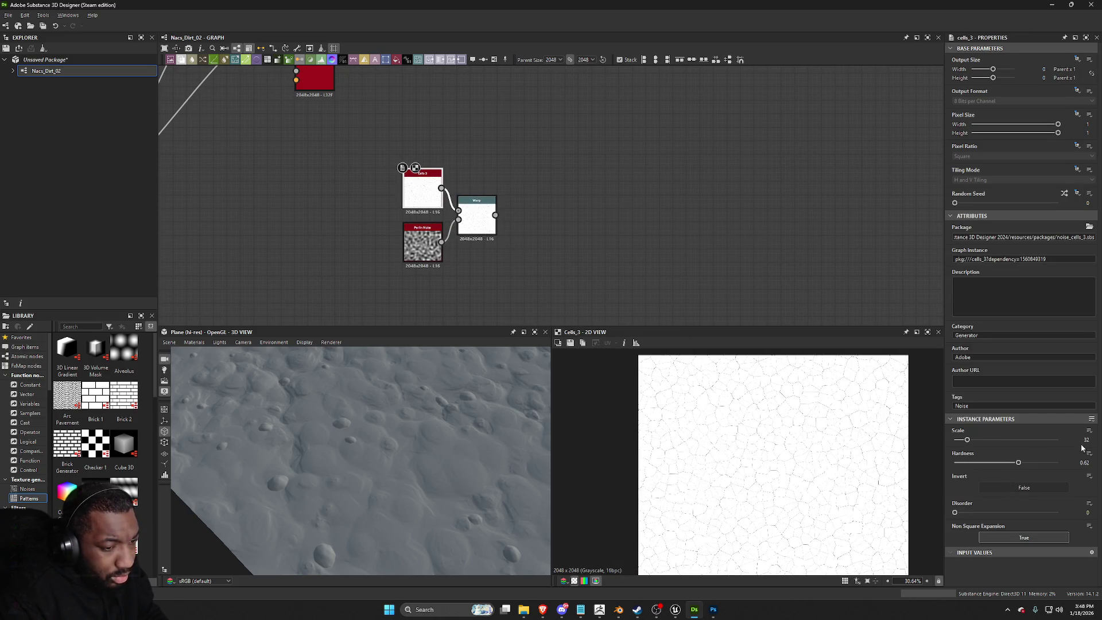
left_click_drag(964, 439, 958, 443)
scroll(679, 422, "down", 2)
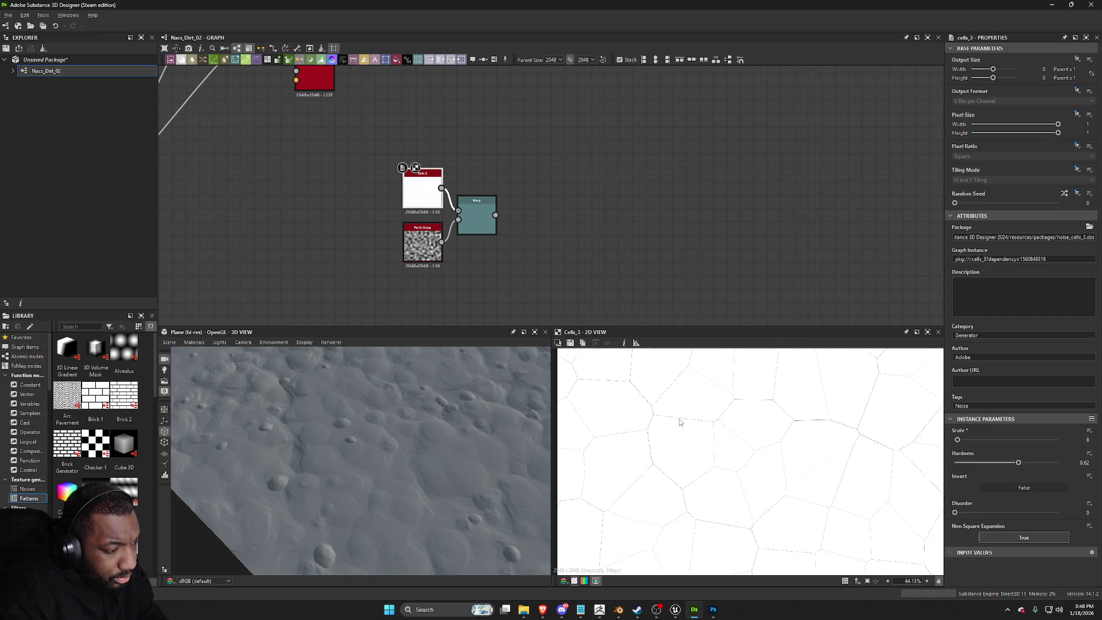
double_click(476, 215)
scroll(717, 451, "up", 2)
left_click(422, 189)
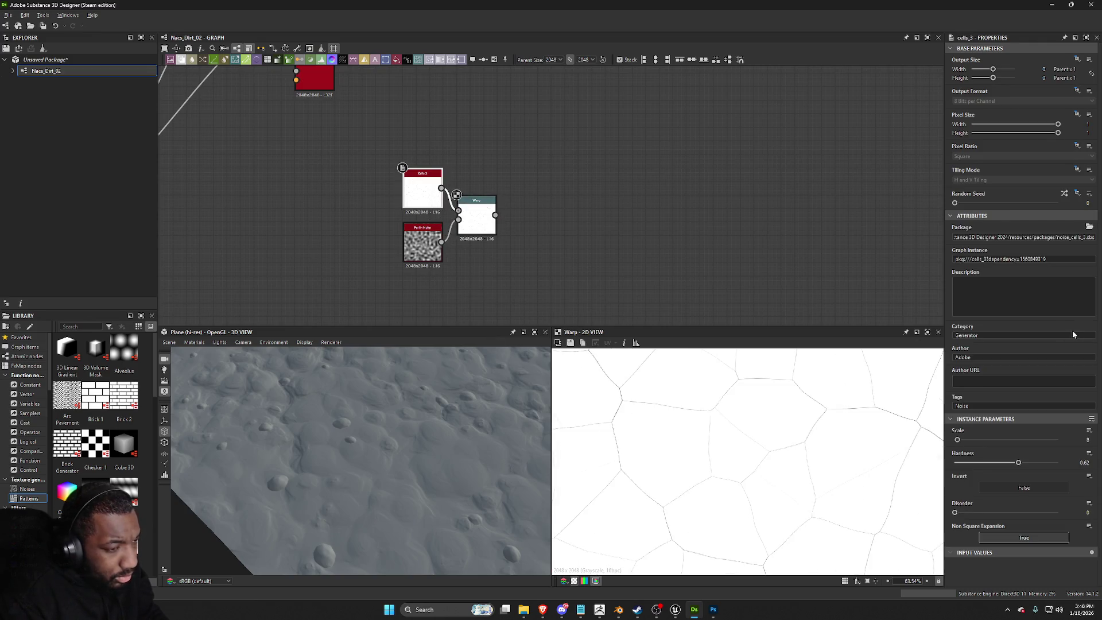
mouse_move(1018, 462)
left_mouse_down()
mouse_move(1039, 463)
mouse_move(1029, 468)
left_mouse_up()
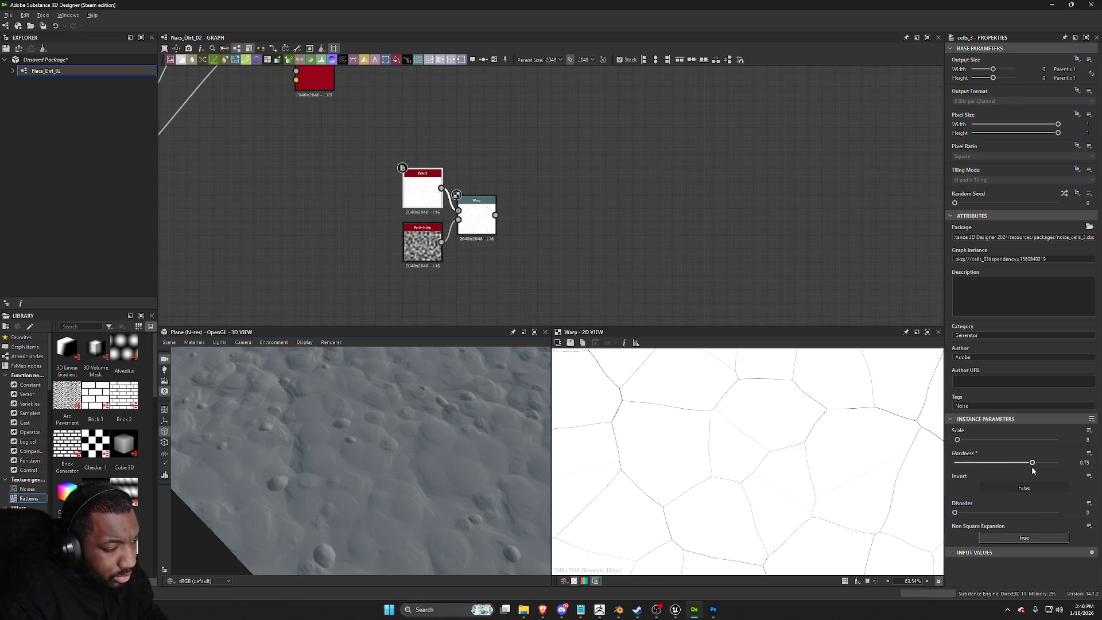
scroll(824, 476, "down", 3)
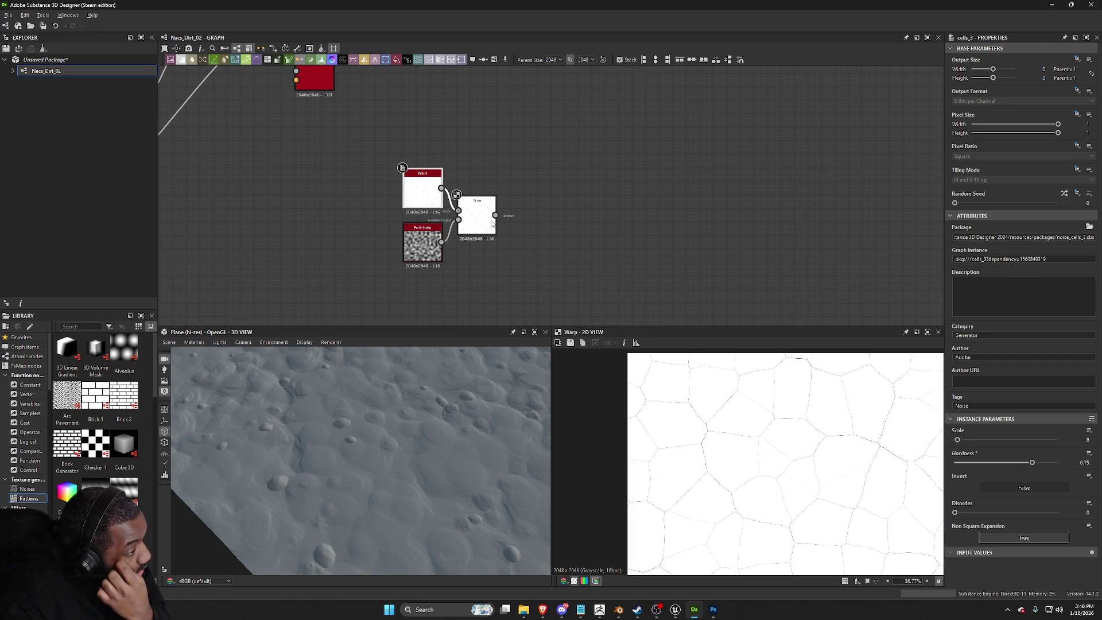
Step: Add a Levels node after the Warp and raise its black point to thin the crack lines
left_click(479, 213)
key("space")
type("leve")
key("Return")
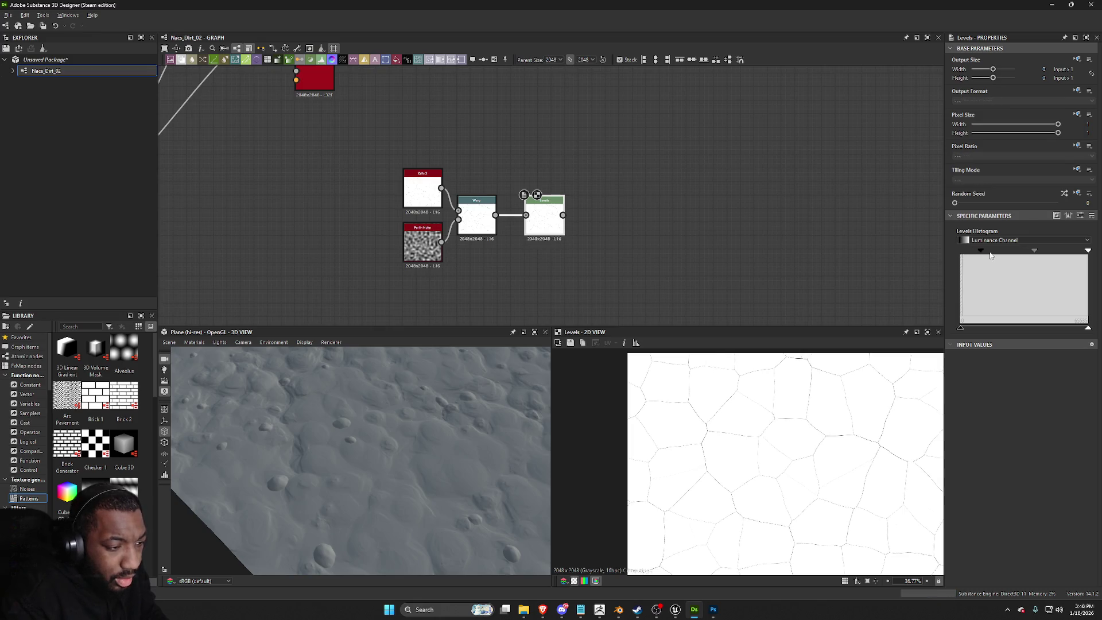
left_click_drag(962, 251, 1031, 253)
scroll(763, 432, "up", 1)
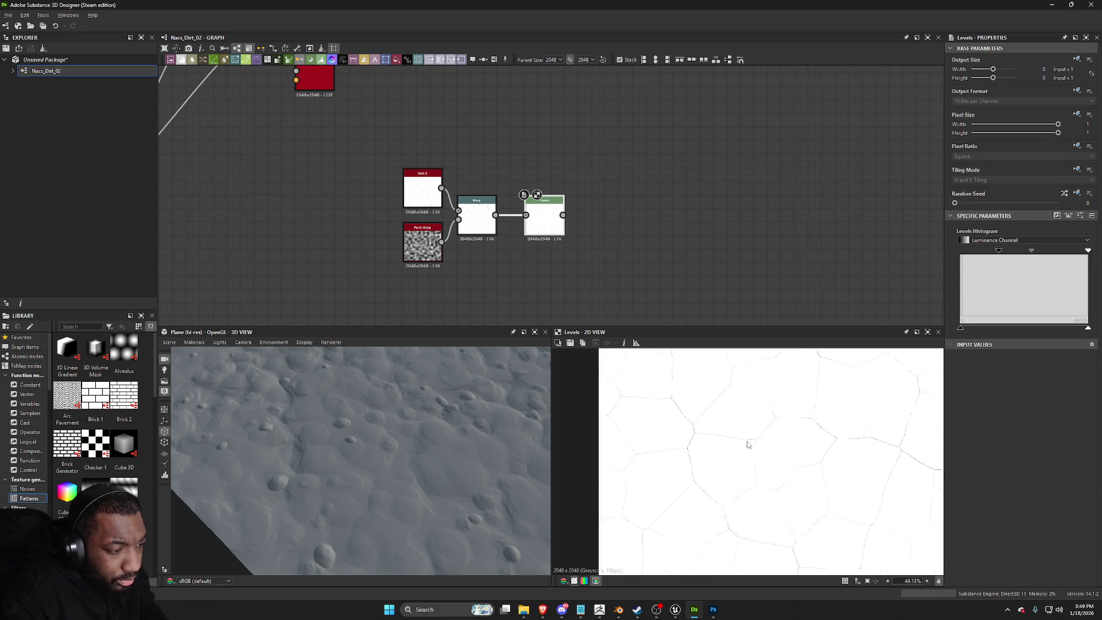
scroll(763, 432, "up", 3)
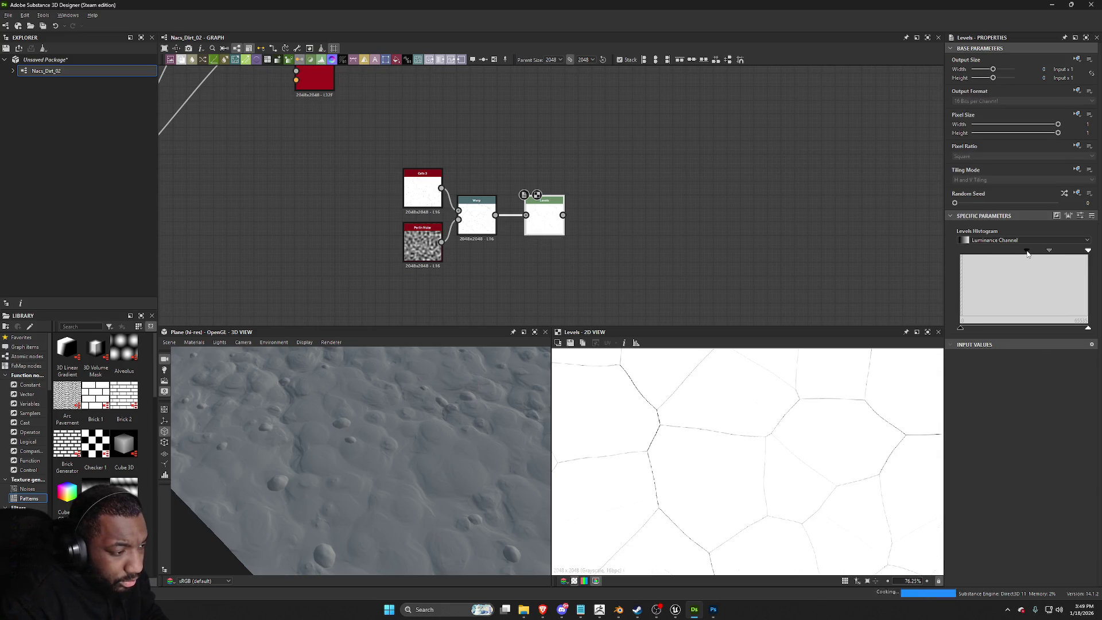
left_click_drag(998, 251, 1015, 252)
scroll(848, 452, "down", 4)
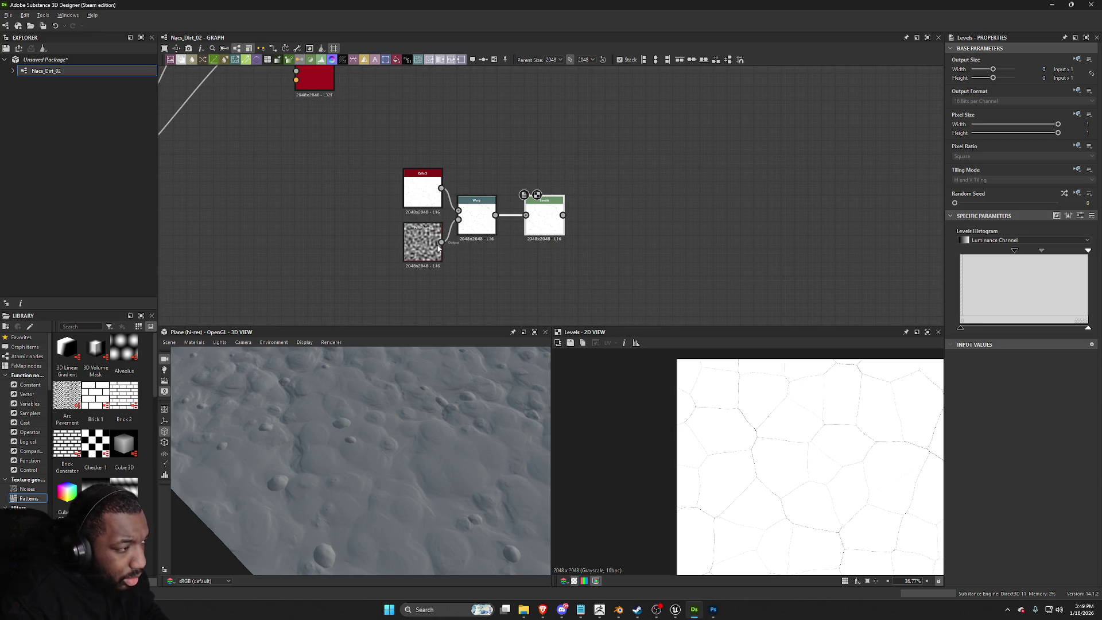
Step: Raise the Warp intensity to 0.16
left_click(477, 218)
left_click_drag(963, 236, 973, 237)
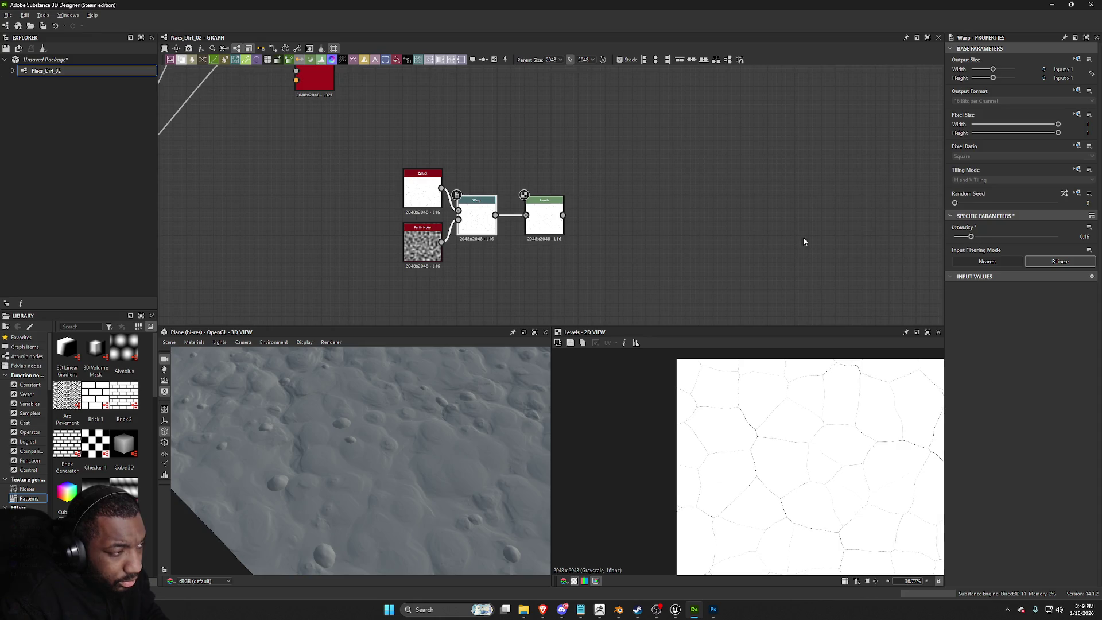
left_click(541, 227)
Step: Add a Slope Blur Grayscale after Levels, sloped by a duplicate of the Perlin Noise
key("space")
type("sl")
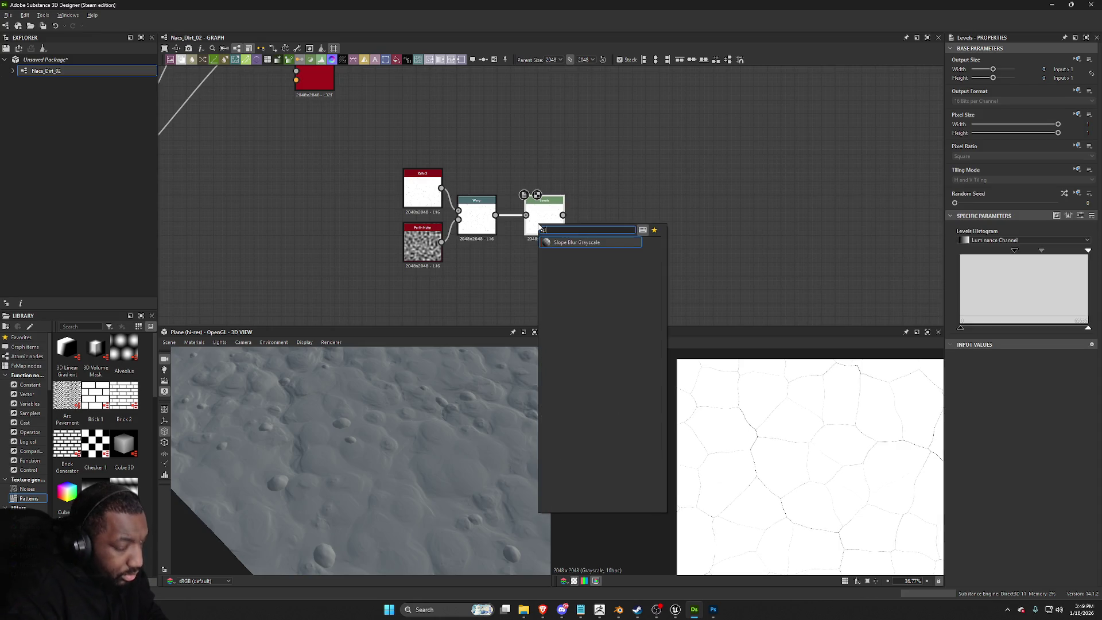
left_click(577, 242)
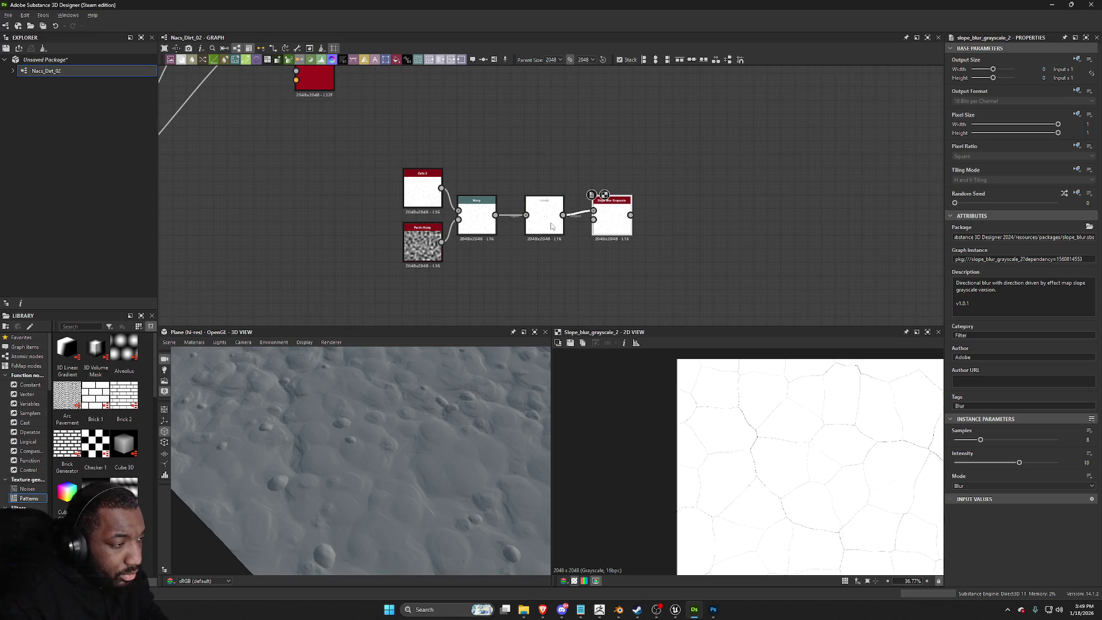
scroll(577, 247, "up", 3)
left_click(335, 259)
key("ctrl+d")
left_click(515, 282)
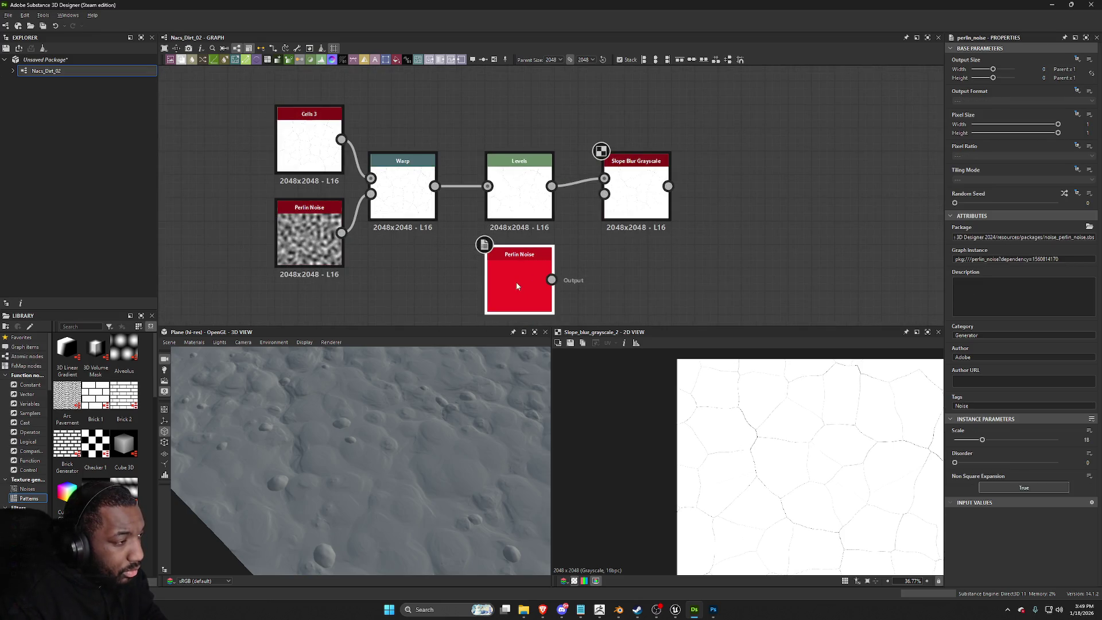
mouse_move(551, 279)
left_mouse_down()
mouse_move(604, 202)
mouse_move(598, 223)
mouse_move(608, 218)
left_mouse_up()
Step: Set the Slope Blur to 32 samples in Min mode and lower its intensity
left_click_drag(993, 440, 1058, 439)
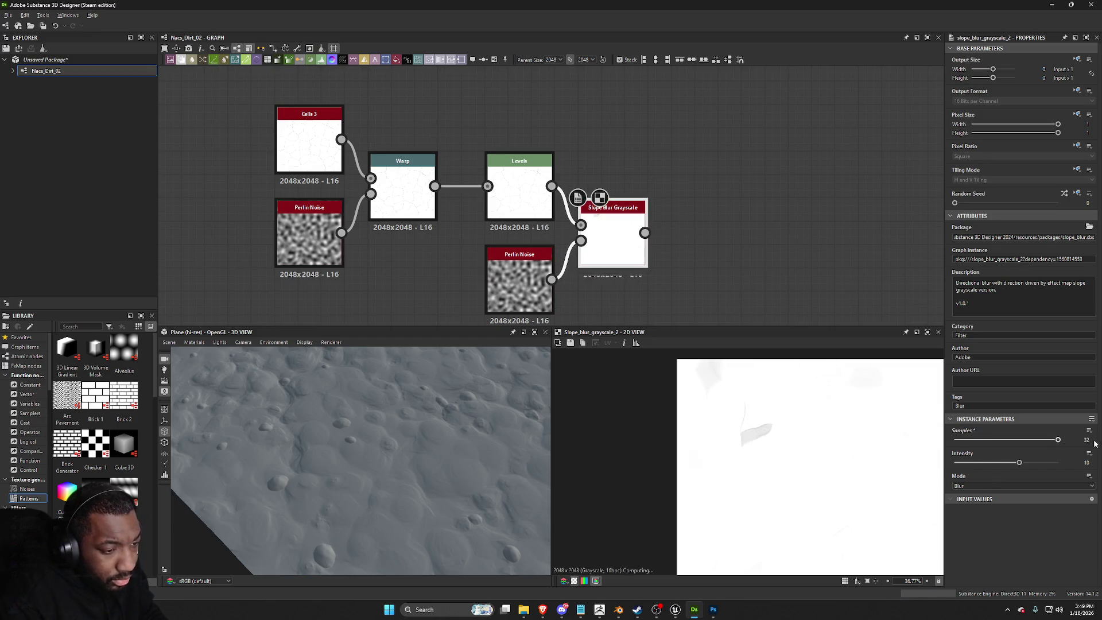
left_click(998, 485)
left_click(987, 499)
left_click_drag(1006, 462, 961, 462)
scroll(936, 457, "up", 5)
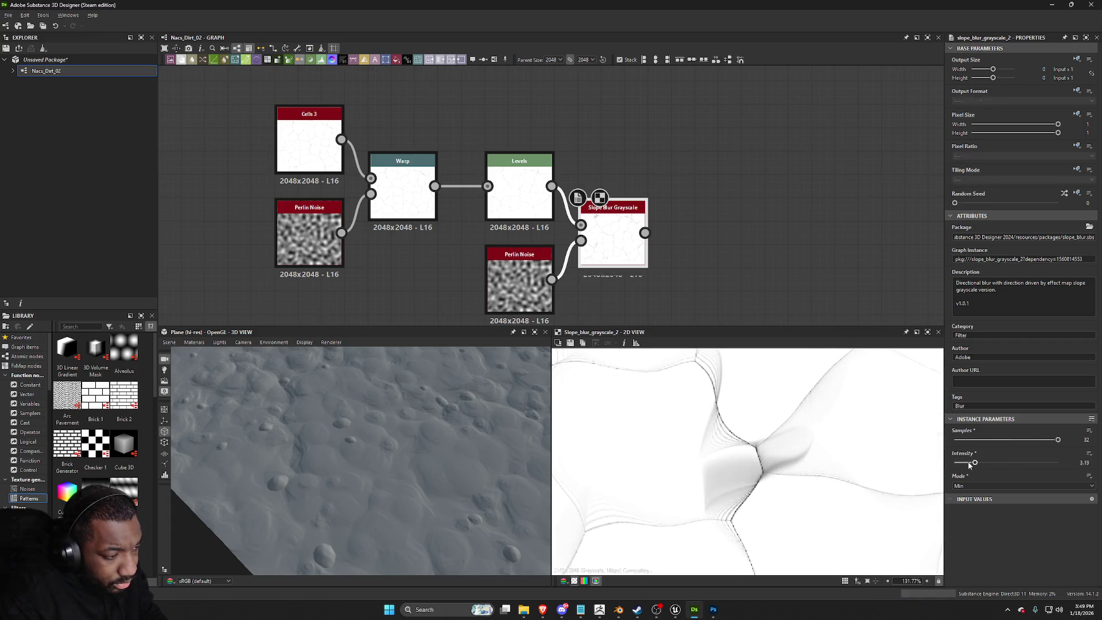
left_click_drag(970, 463, 956, 462)
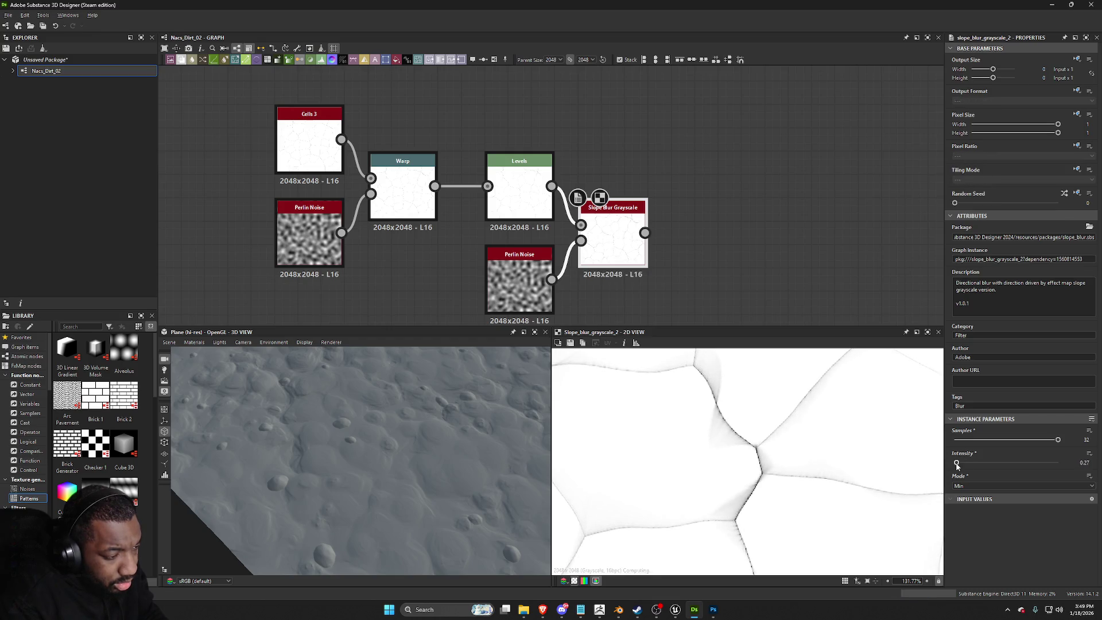
Step: Replace the Perlin Noise copy with a Clouds 2 as the slope map
left_click(517, 293)
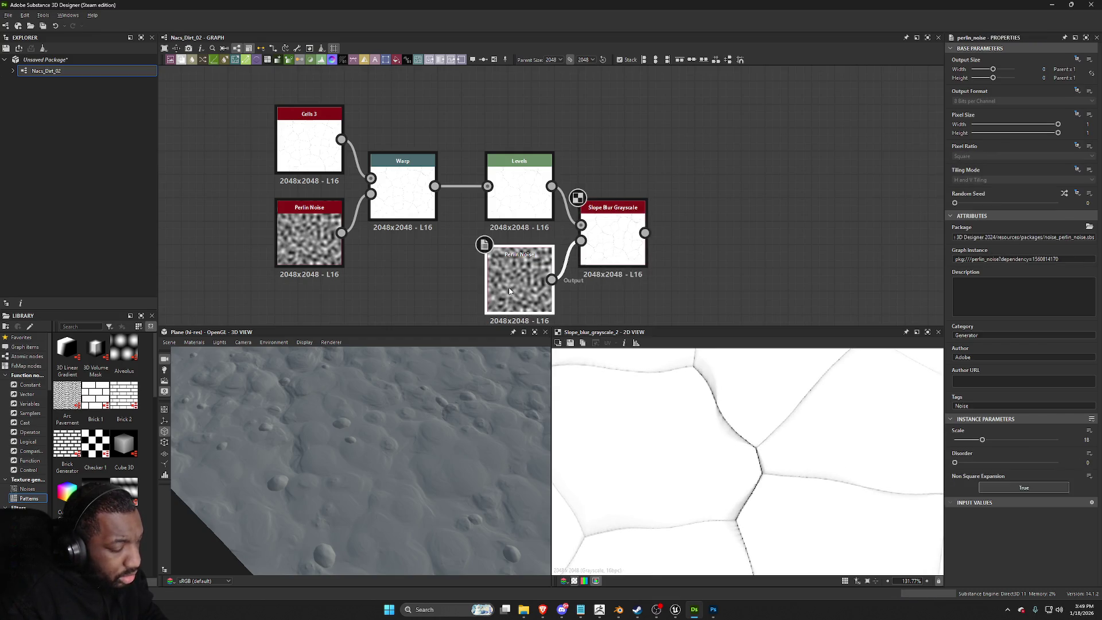
key("Delete")
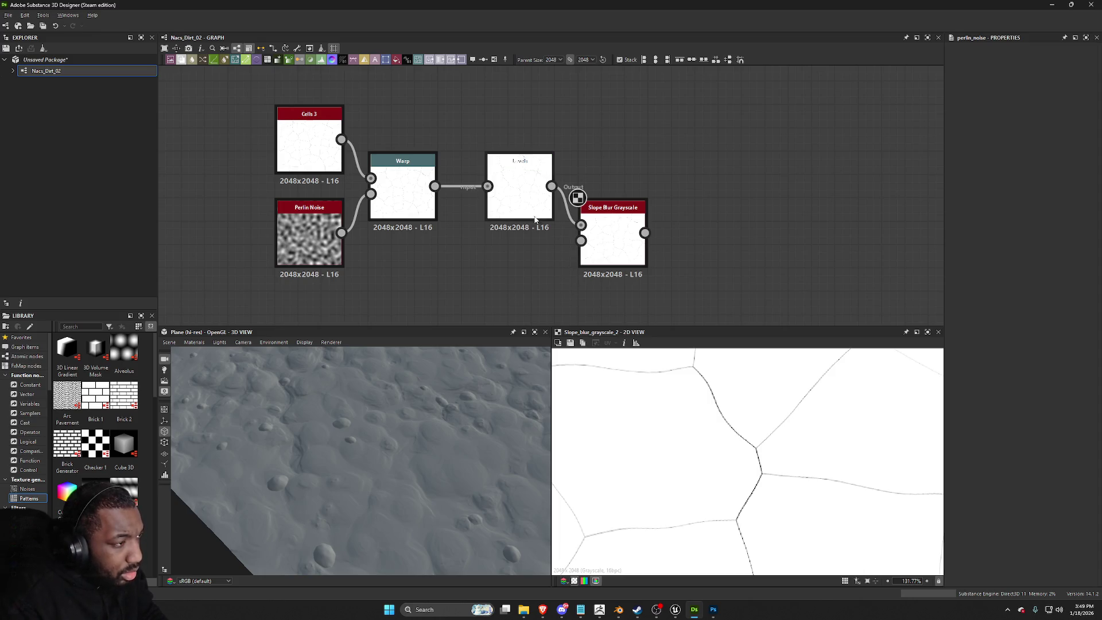
left_click_drag(580, 241, 511, 306)
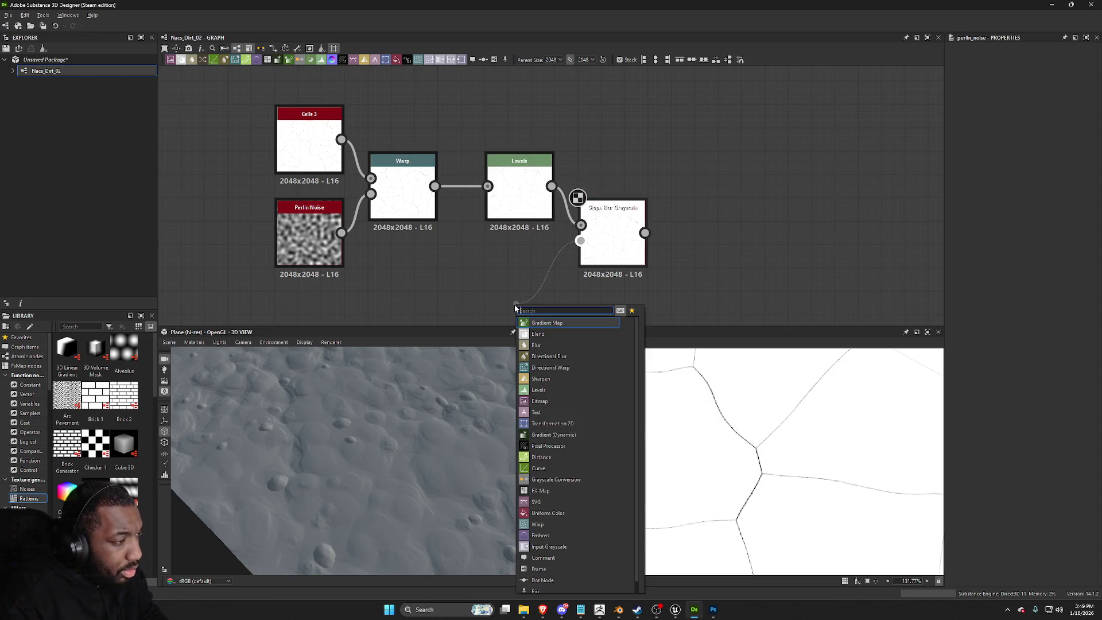
type("clouds")
key("Down")
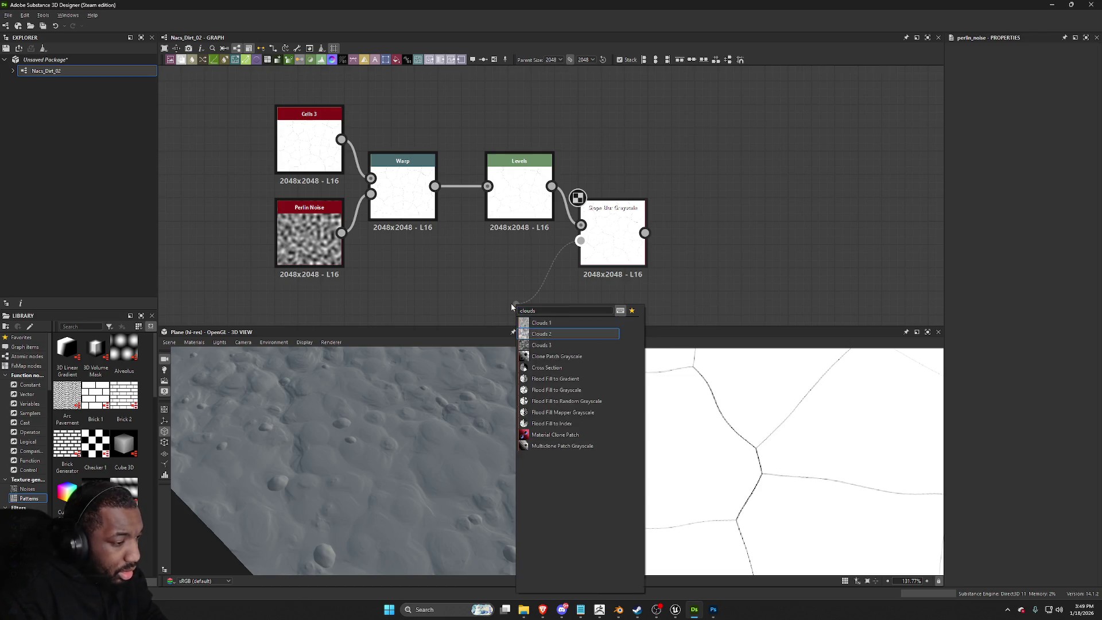
key("Return")
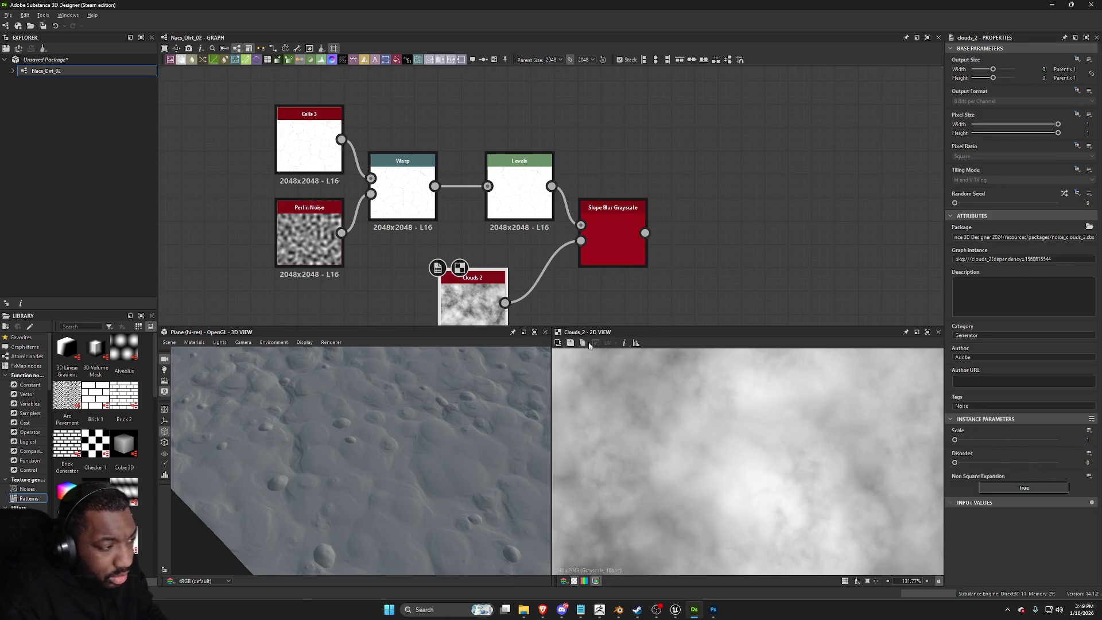
Step: Keep the Slope Blur in Min mode and lower its intensity to 0.2
double_click(625, 250)
left_click(973, 485)
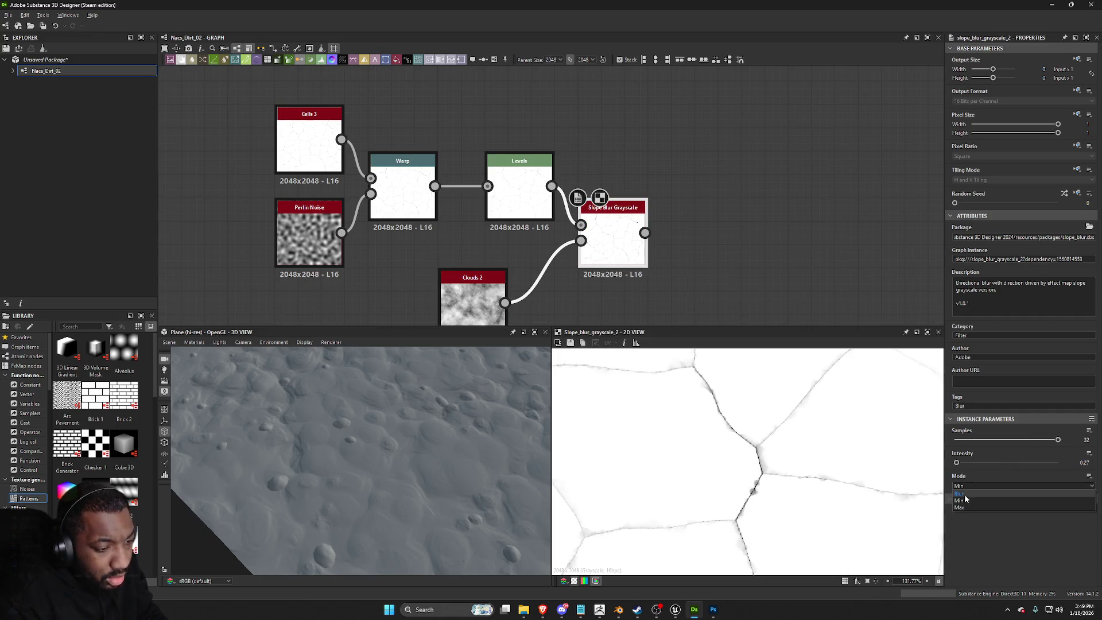
left_click(970, 494)
left_click(970, 487)
left_click(969, 491)
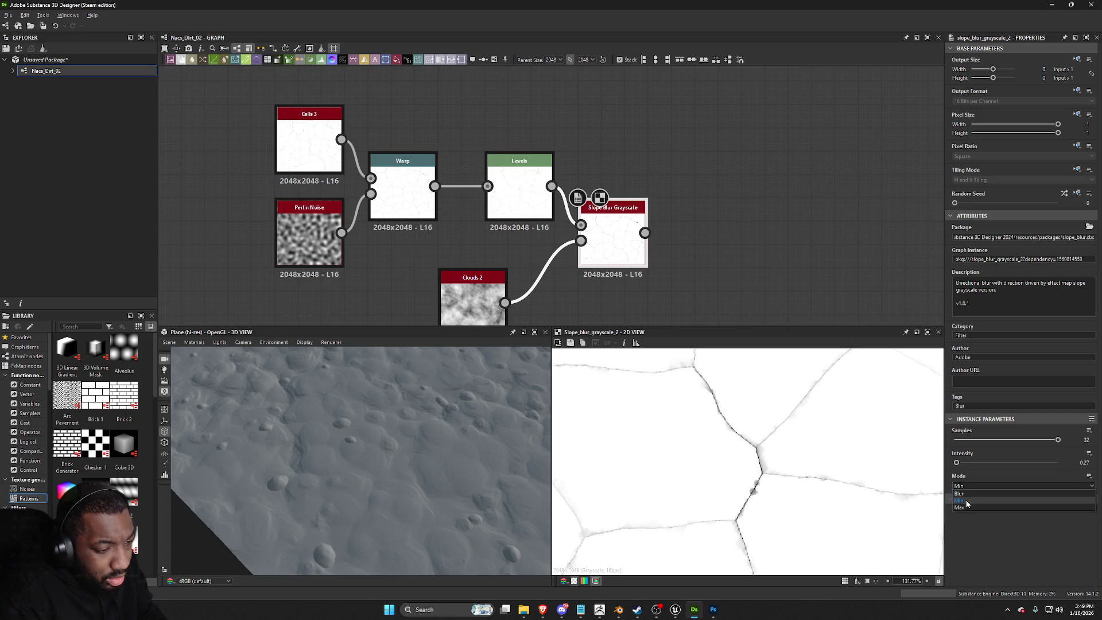
left_click_drag(976, 463, 955, 467)
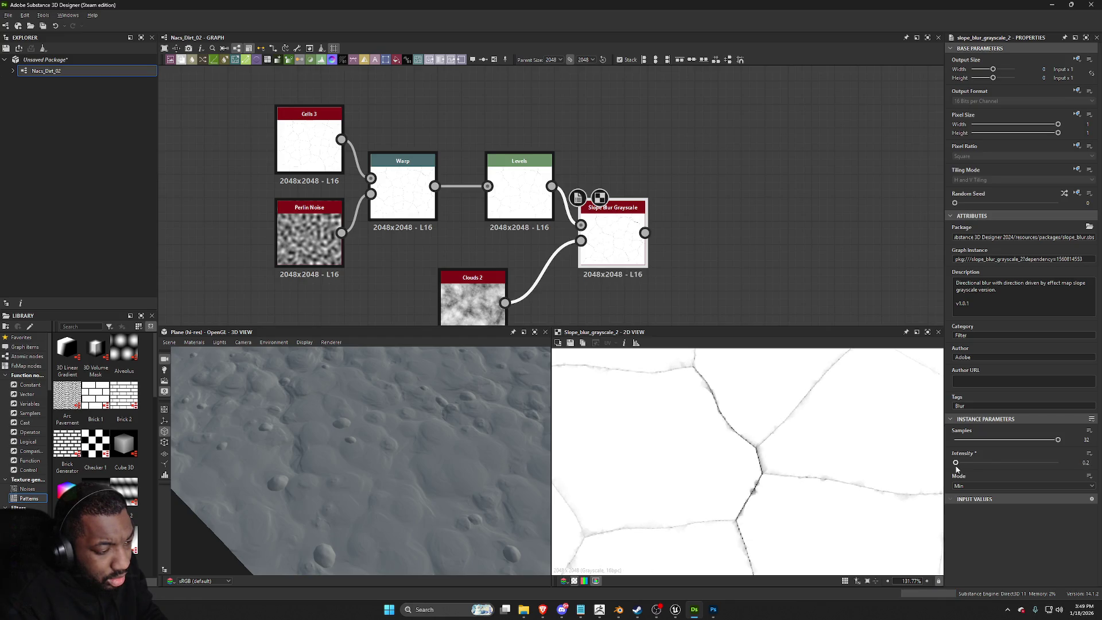
scroll(889, 511, "down", 3)
scroll(889, 512, "down", 1)
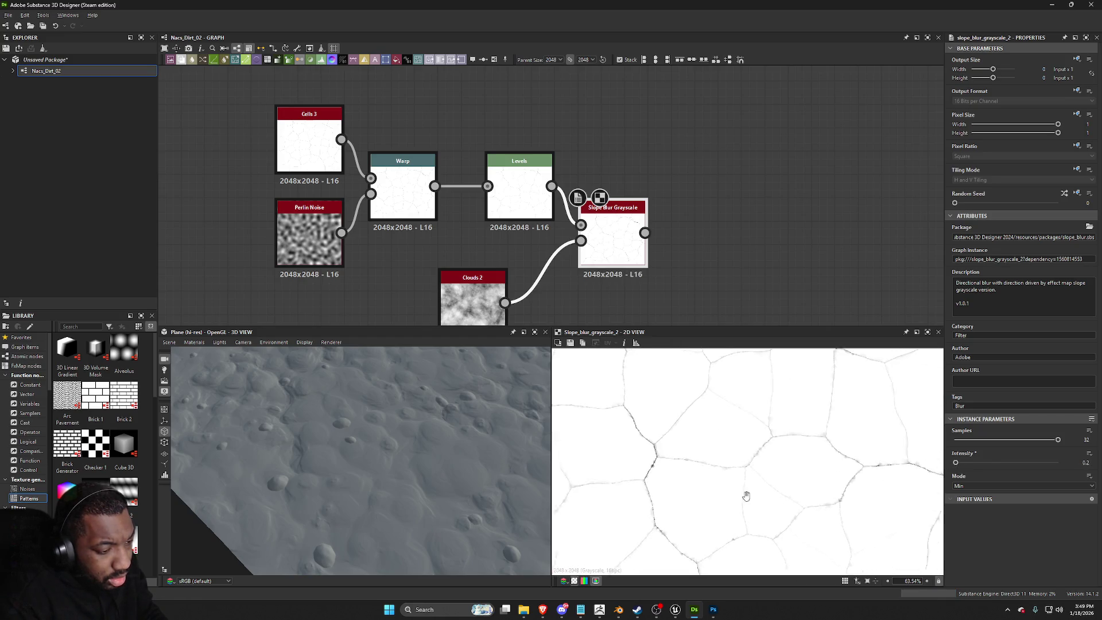
scroll(805, 499, "up", 5)
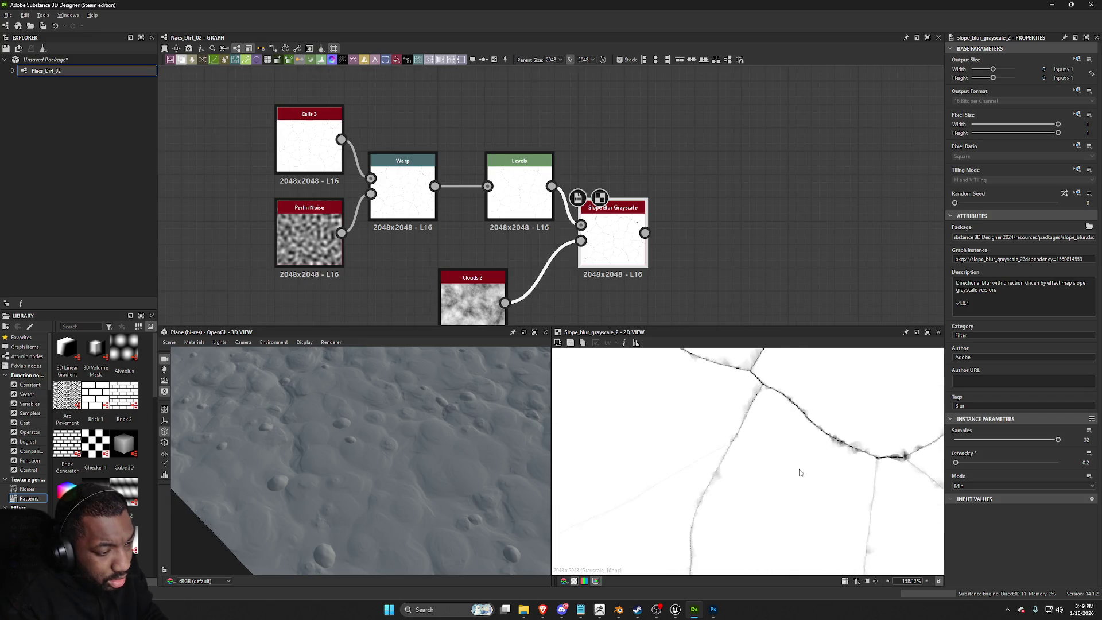
key("space")
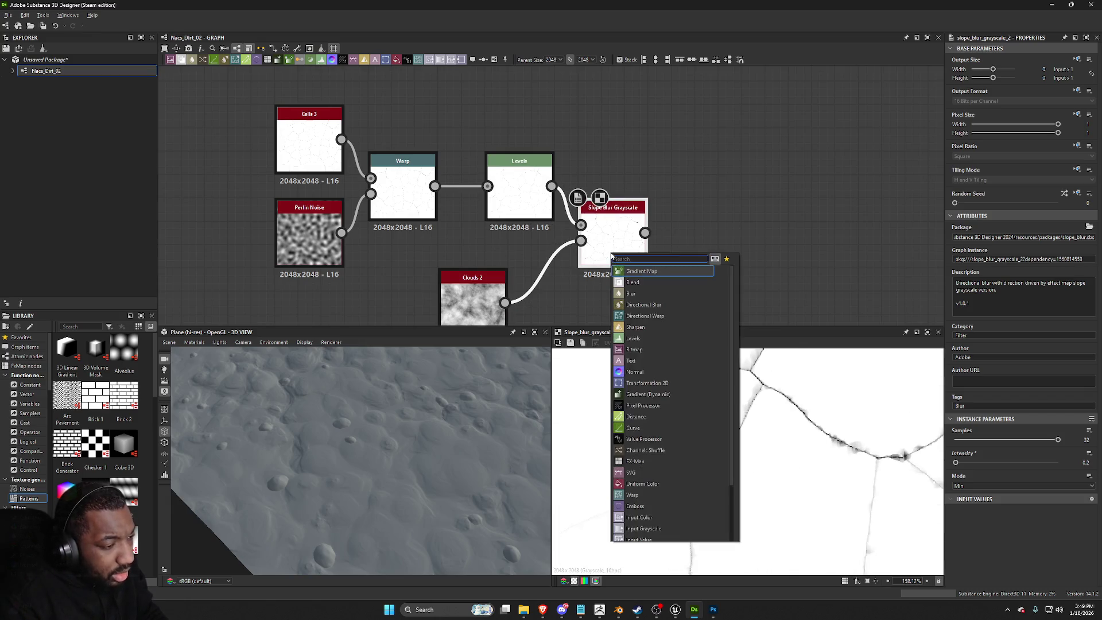
Step: Insert a second Slope Blur Grayscale after the first one
type("sloe")
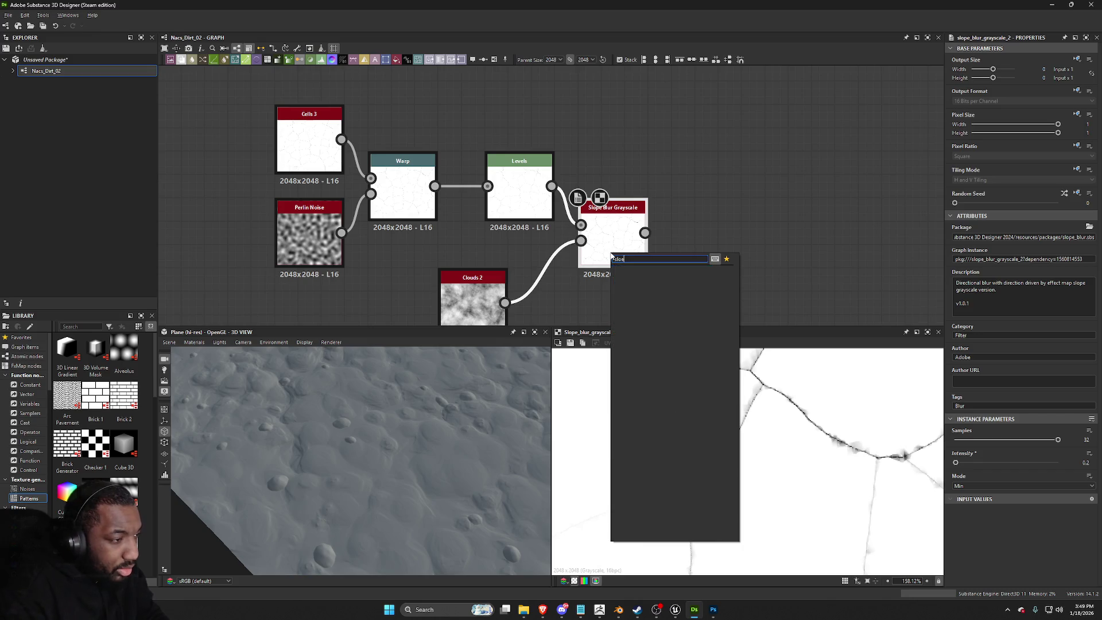
key("Return")
scroll(566, 229, "up", 2)
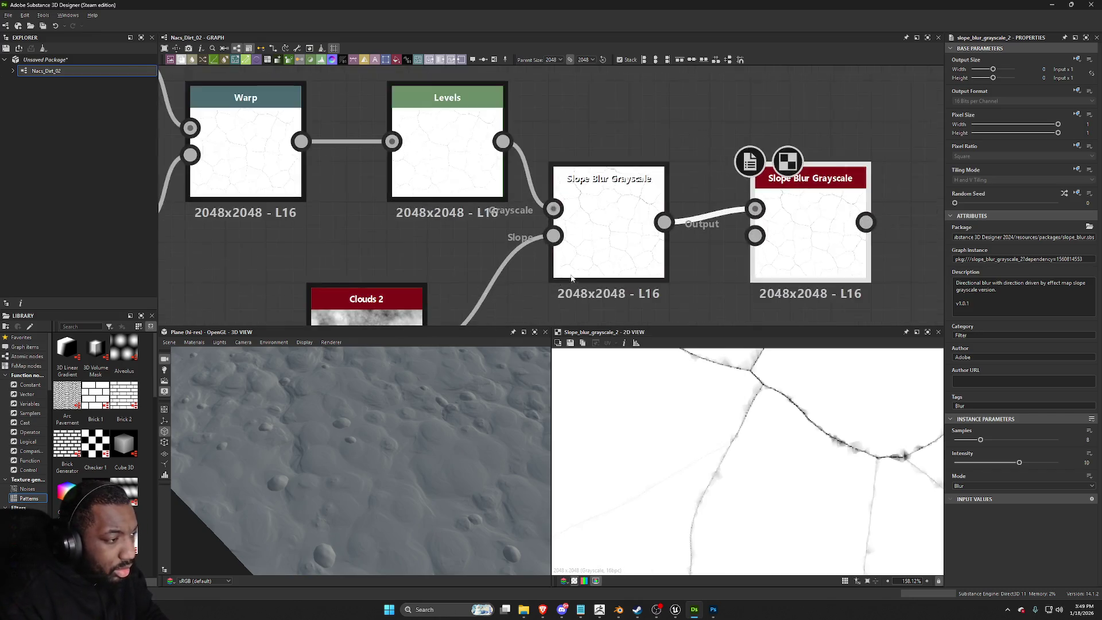
middle_click_drag(511, 298, 511, 241)
left_click(391, 201)
scroll(541, 240, "down", 2)
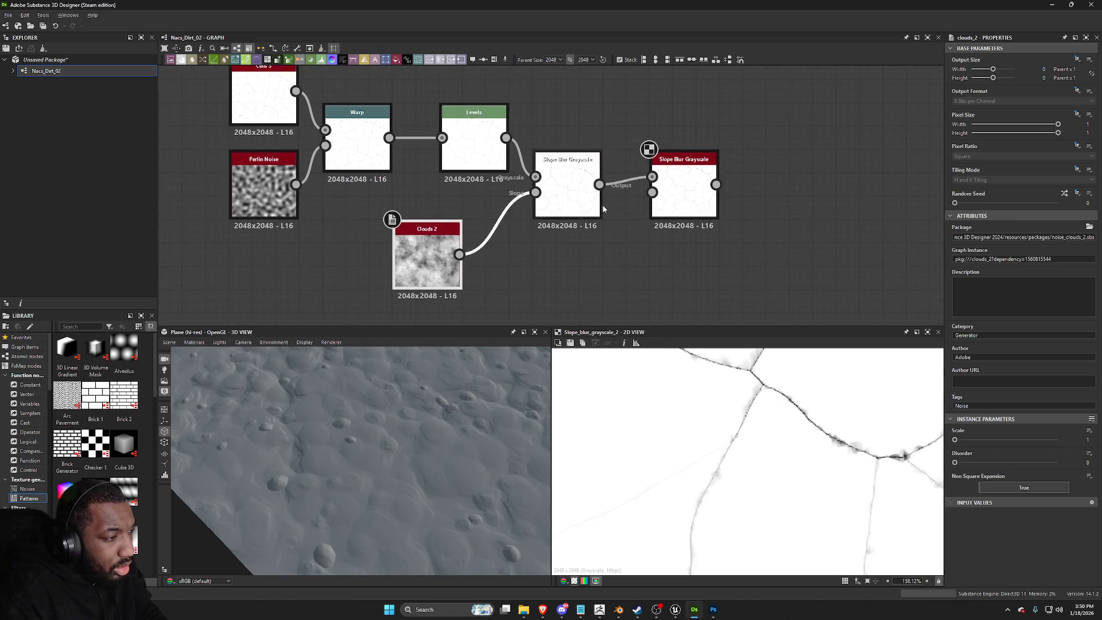
Step: Connect a new Perlin Noise to the second Slope Blur's slope input
left_click_drag(657, 195, 565, 319)
type("perli")
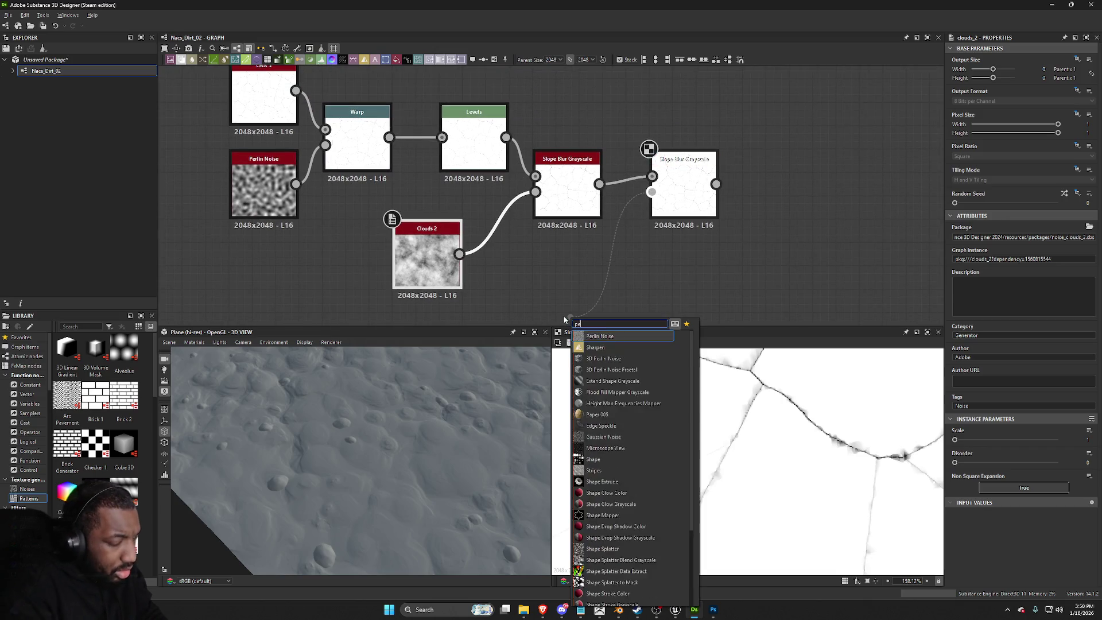
key("Down")
key("Down")
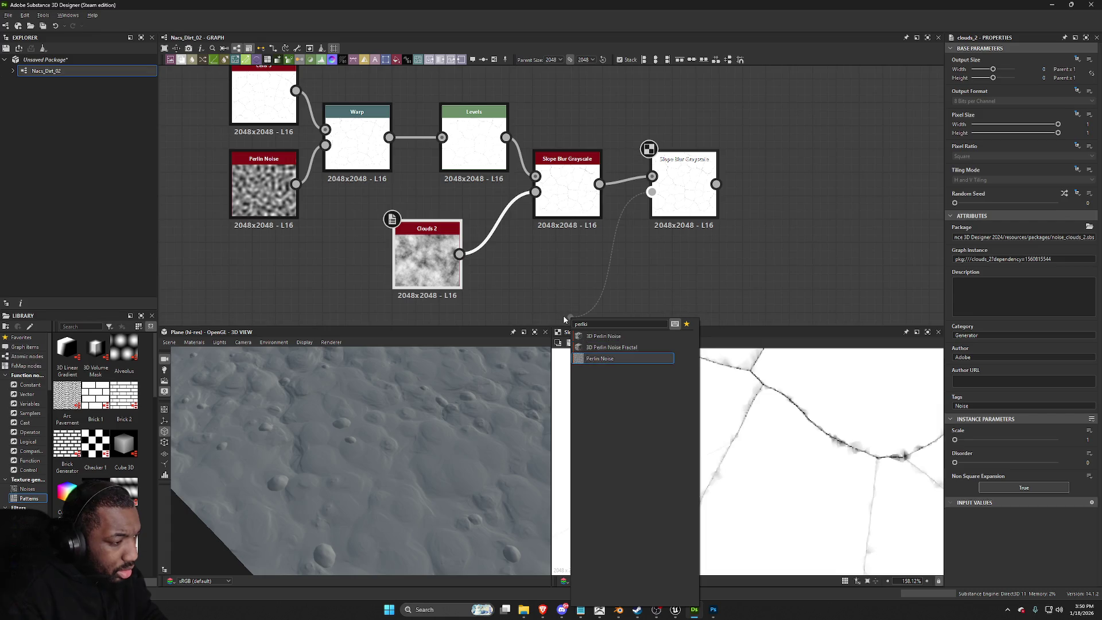
key("Return")
scroll(562, 319, "up", 2)
left_click_drag(561, 319, 596, 240)
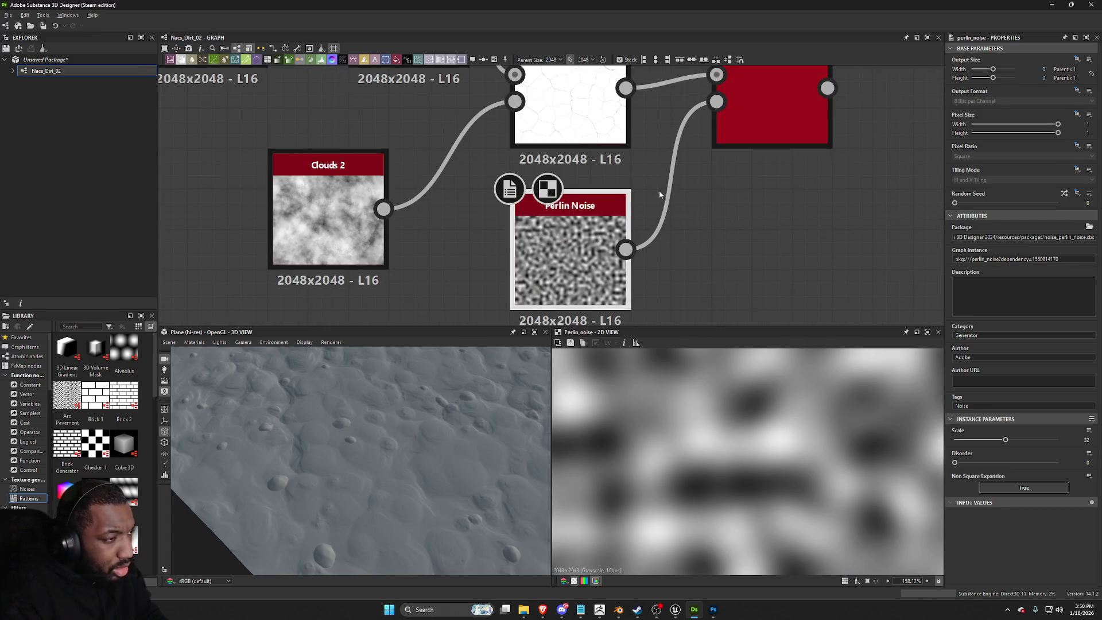
scroll(614, 294, "down", 2)
Step: Set the second Slope Blur to Min mode with 32 samples
left_click(722, 174)
left_click(975, 486)
left_click(981, 499)
mouse_move(980, 440)
left_mouse_down()
mouse_move(1058, 439)
mouse_move(1017, 464)
mouse_move(948, 471)
mouse_move(960, 472)
left_mouse_up()
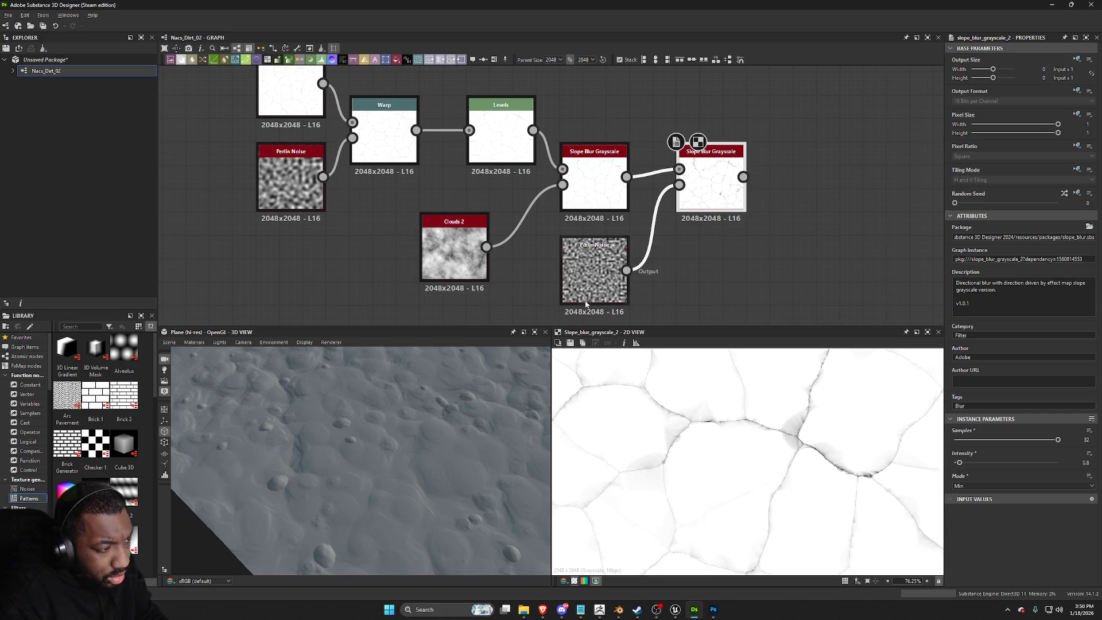
Step: Preview the Perlin Noise, Cells 3 and second Slope Blur outputs to check the cracks
double_click(584, 303)
middle_click_drag(369, 151, 373, 217)
double_click(295, 153)
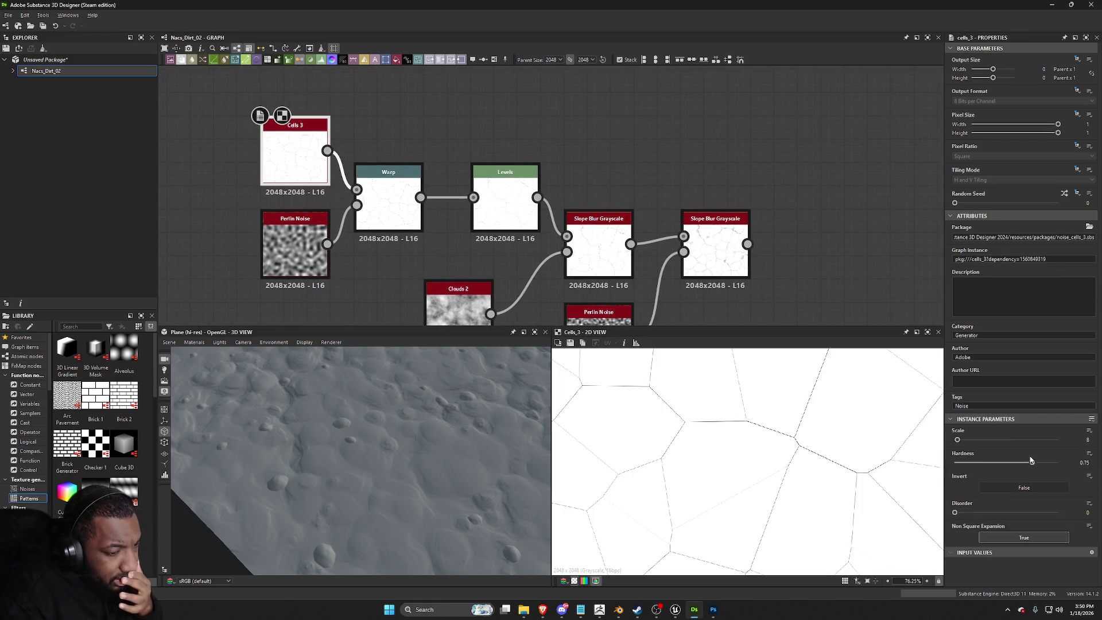
double_click(714, 249)
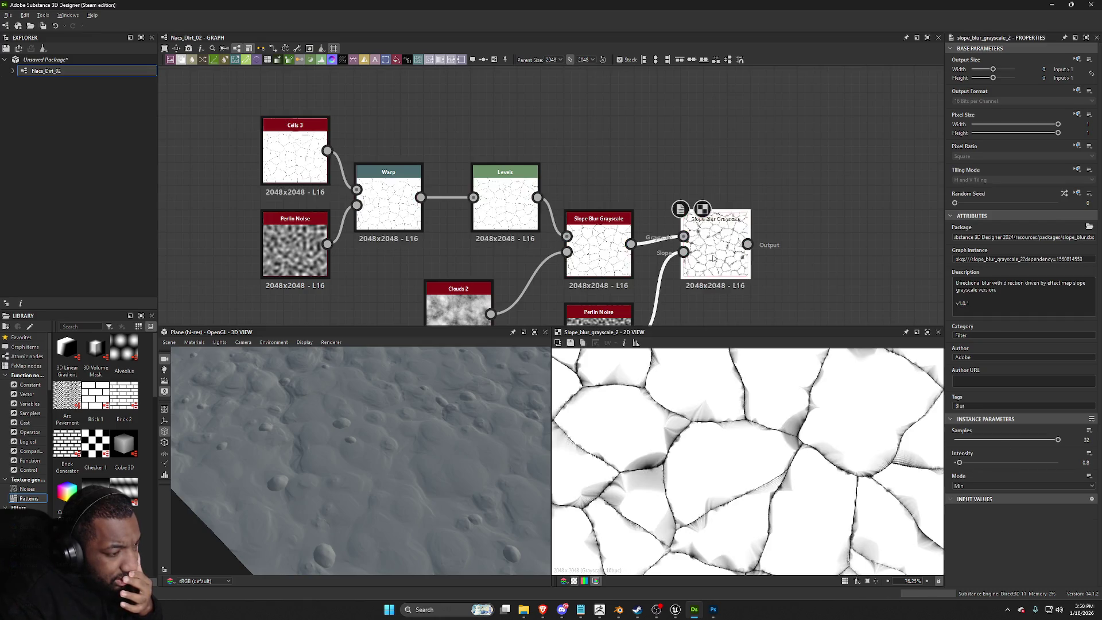
scroll(731, 433, "down", 4)
scroll(732, 435, "up", 2)
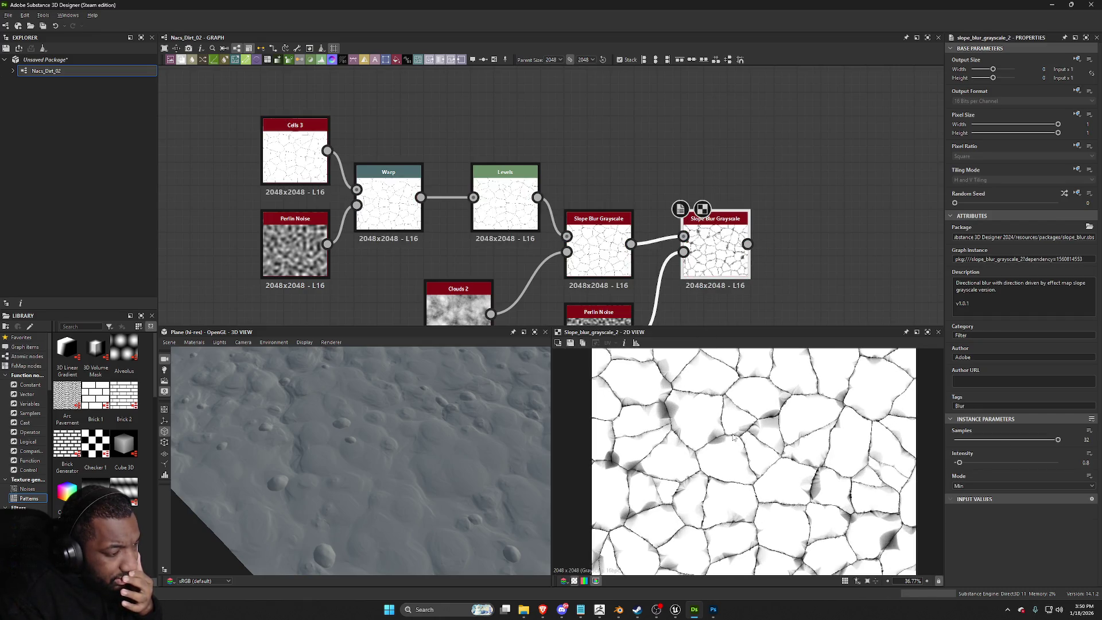
scroll(780, 488, "up", 3)
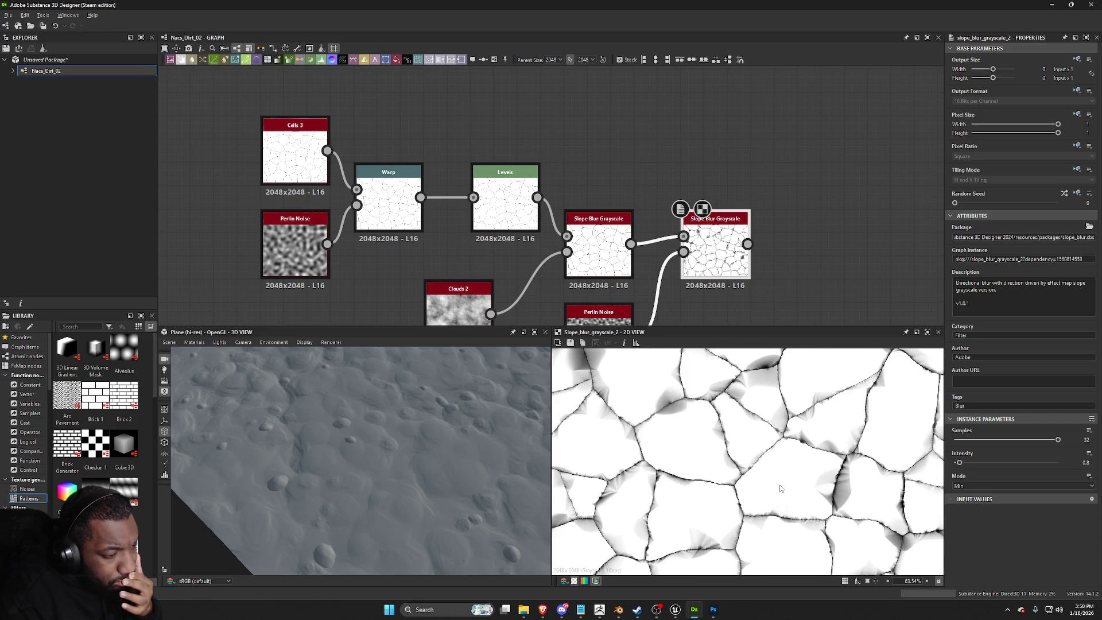
scroll(746, 261, "down", 2)
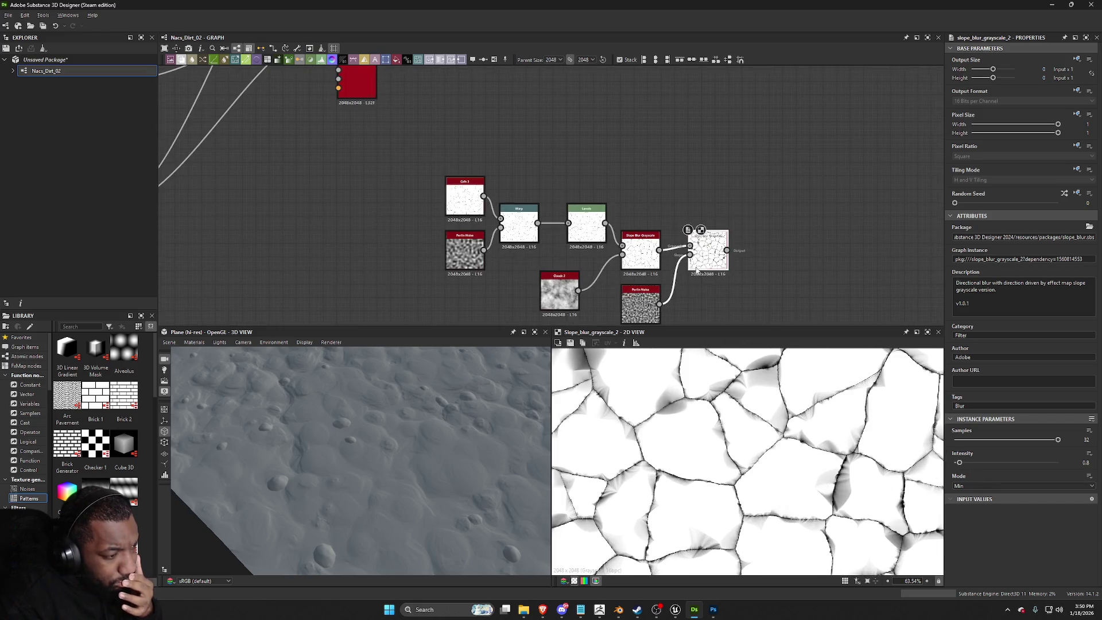
scroll(612, 285, "down", 2)
middle_click_drag(612, 285, 560, 283)
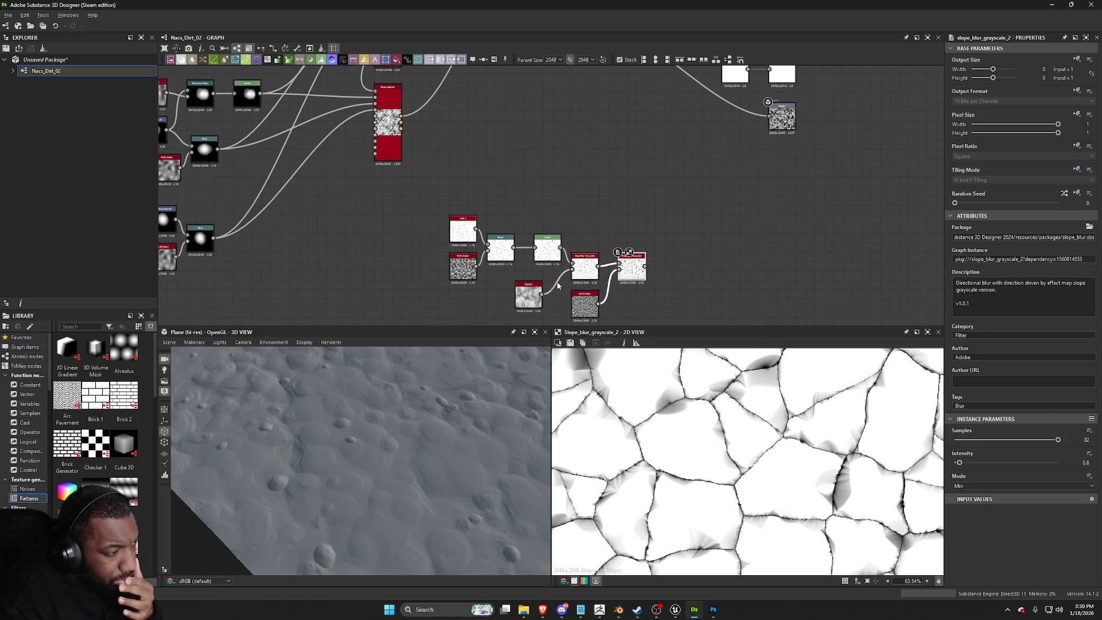
Step: Insert a Blend node after the second Slope Blur
scroll(637, 265, "up", 3)
key("space")
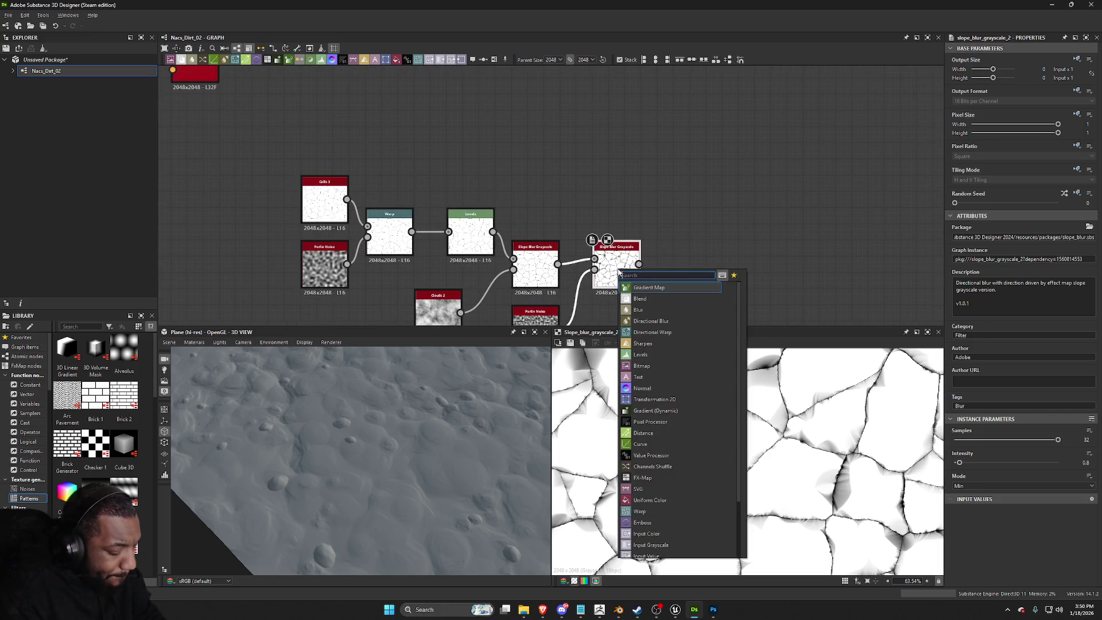
type("l")
key("BackSpace")
type("b")
key("Return")
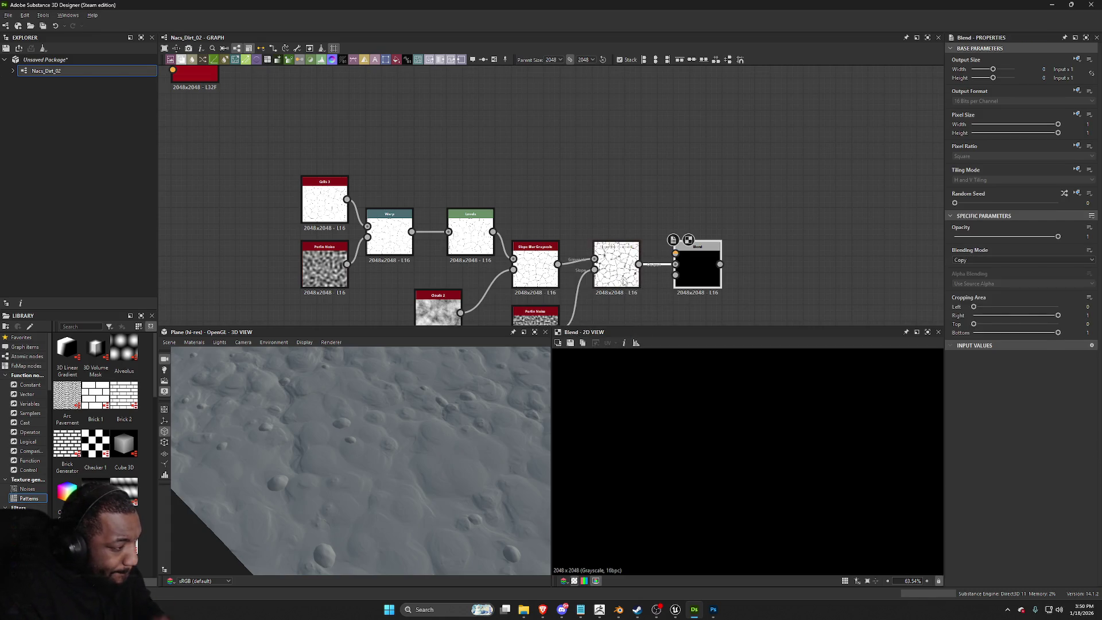
Step: Feed a duplicate of the Clouds 2 noise into the Blend
scroll(591, 317, "down", 1)
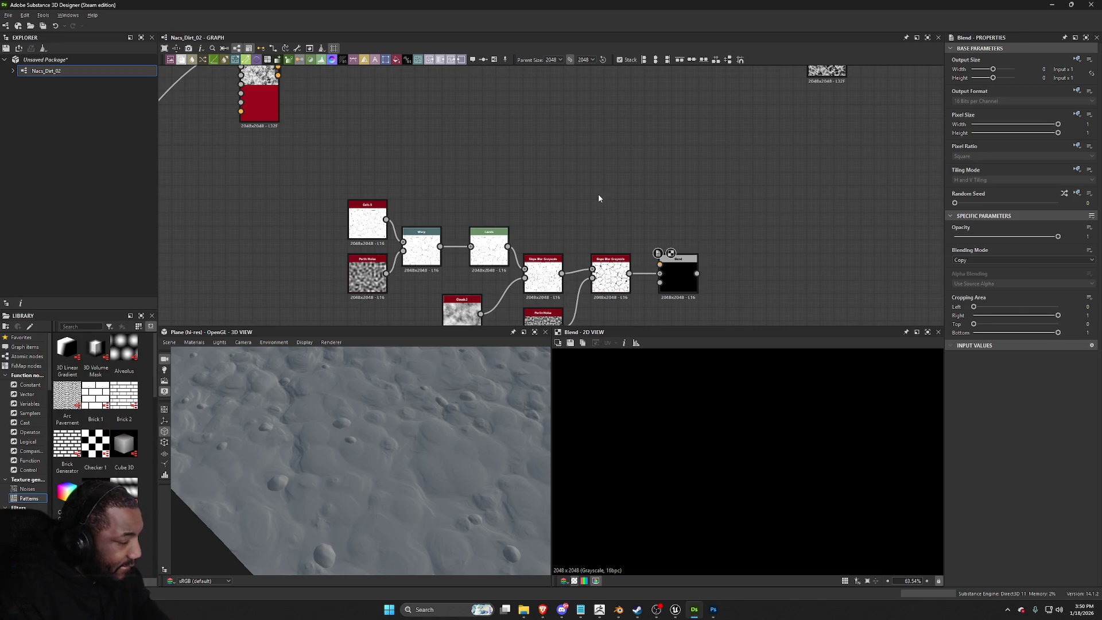
left_click(462, 310)
key("ctrl+d")
left_click_drag(600, 152, 660, 264)
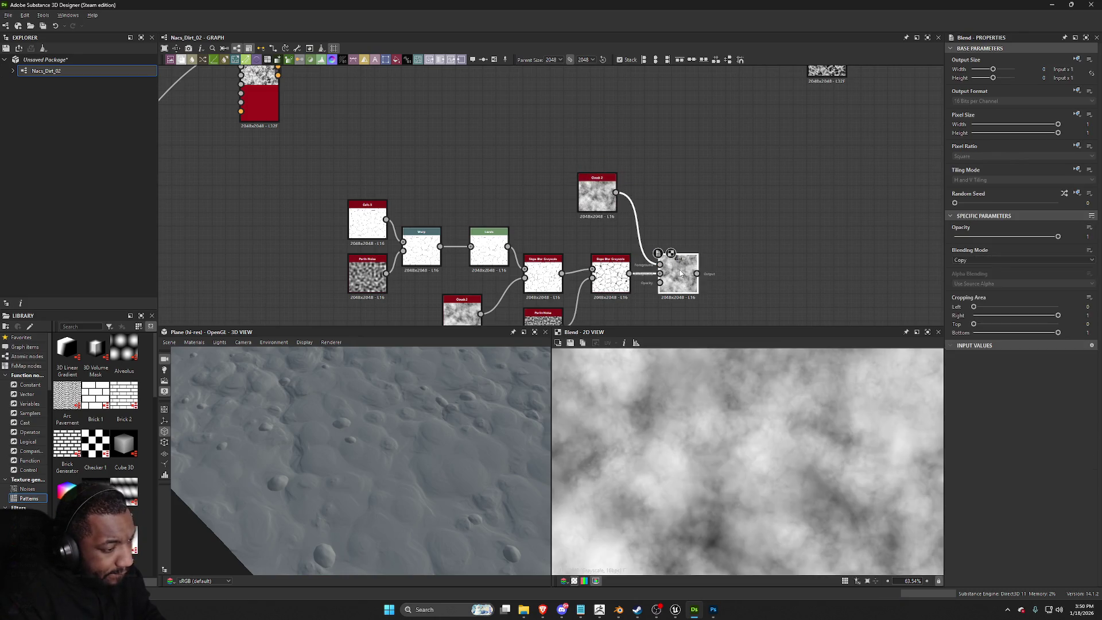
Step: Set the Blend to Add (Linear Dodge) and the new Clouds 2 random seed to 2
left_click(987, 261)
left_click(987, 268)
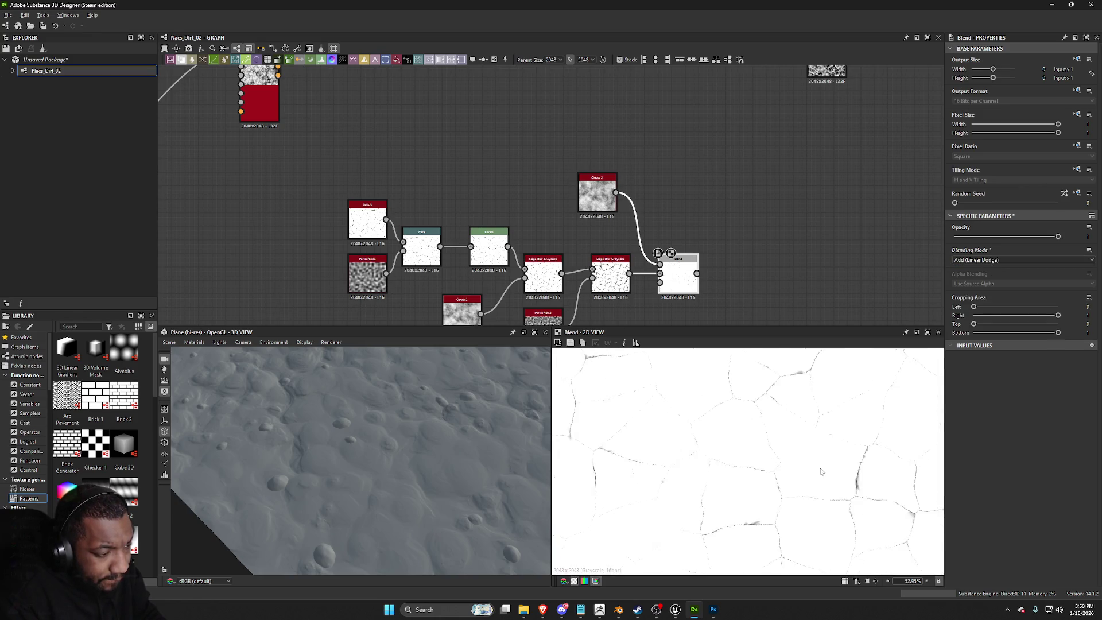
scroll(649, 402, "down", 1)
left_click(597, 195)
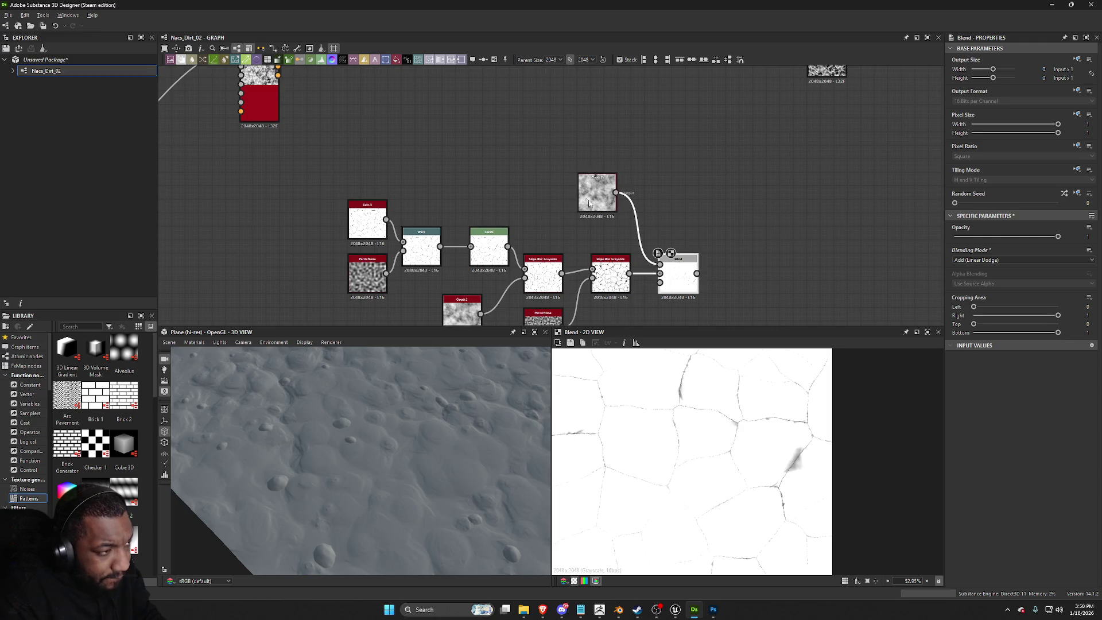
left_click_drag(971, 207, 974, 205)
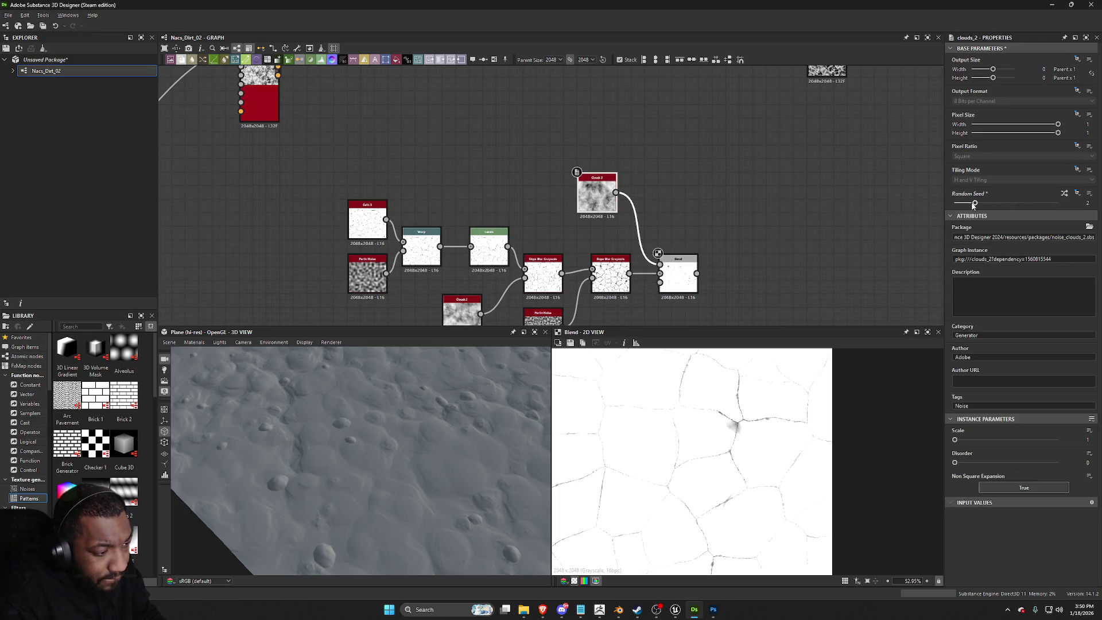
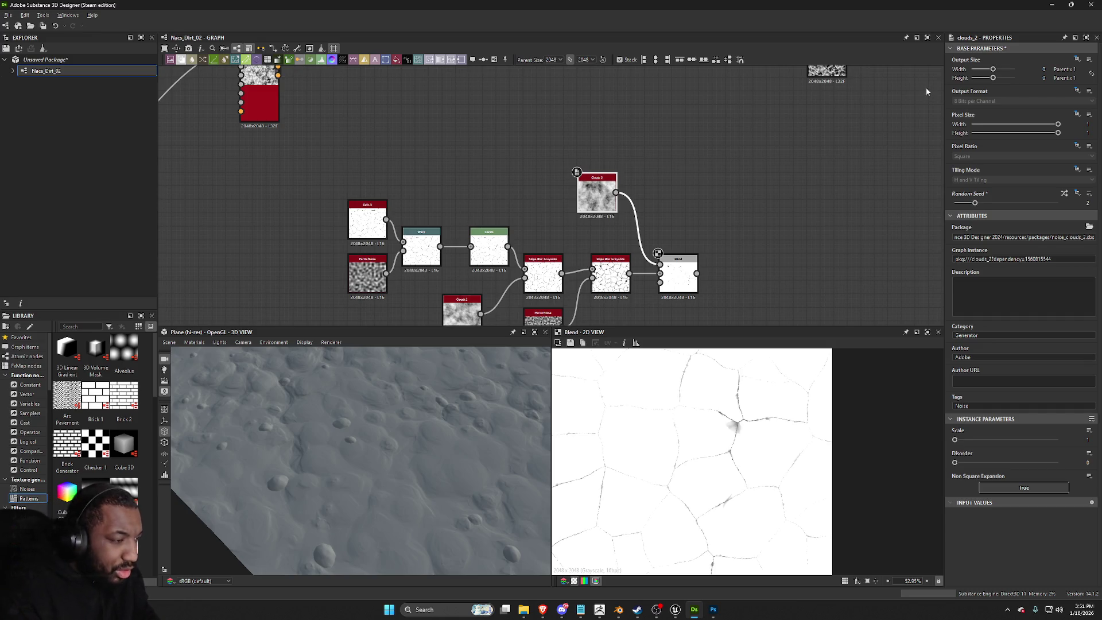
Step: Connect Height Blend's output into the Normal node and preview the Height Blend result
scroll(556, 212, "down", 2)
middle_click_drag(556, 212, 597, 229)
scroll(607, 240, "up", 4)
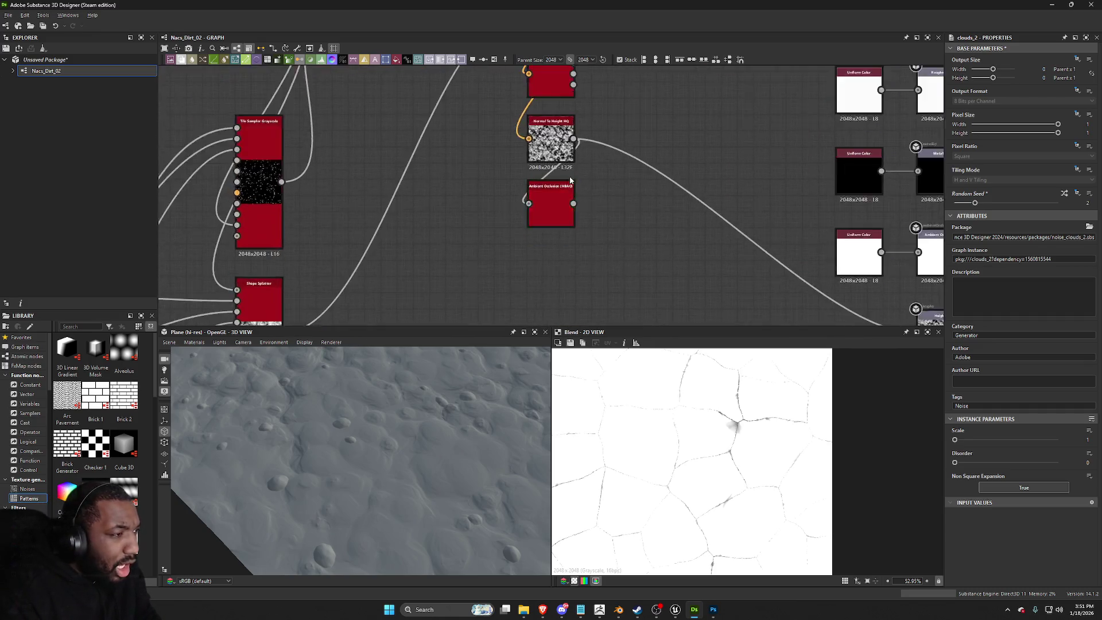
scroll(571, 183, "down", 1)
middle_click_drag(570, 183, 621, 308)
left_click_drag(460, 162, 585, 163)
scroll(443, 229, "up", 3)
double_click(561, 152)
Step: Add a Blend node after Height Blend and orbit the 3D preview over the cracked plane
key("space")
type("blend")
key("Return")
mouse_move(626, 188)
middle_mouse_down()
mouse_move(663, 185)
mouse_move(752, 241)
mouse_move(626, 82)
middle_mouse_up()
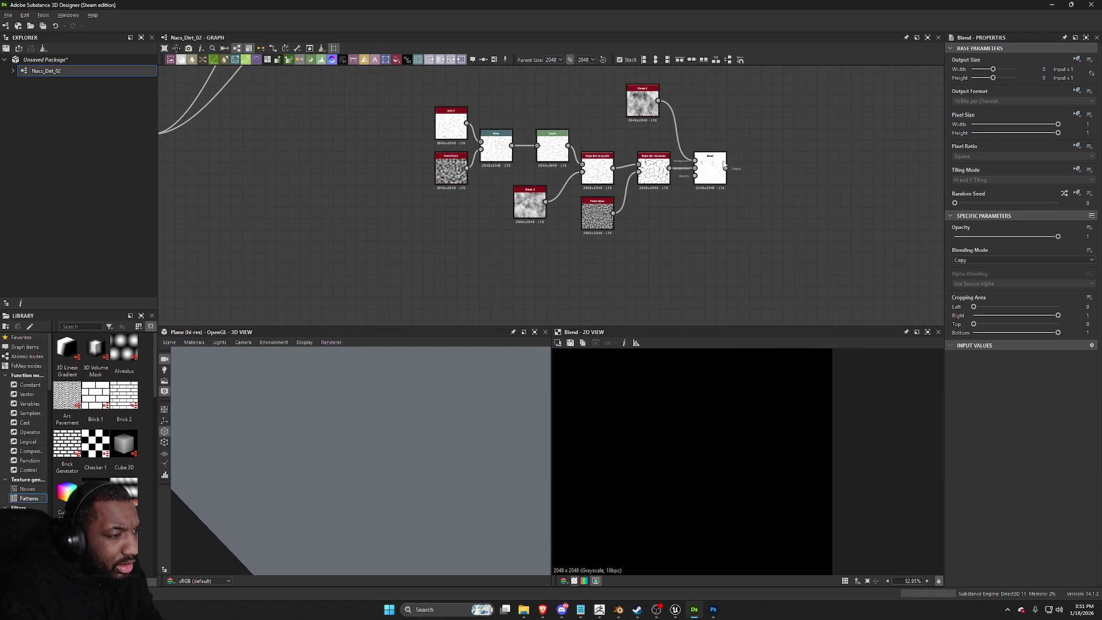
middle_click_drag(694, 113, 538, 4)
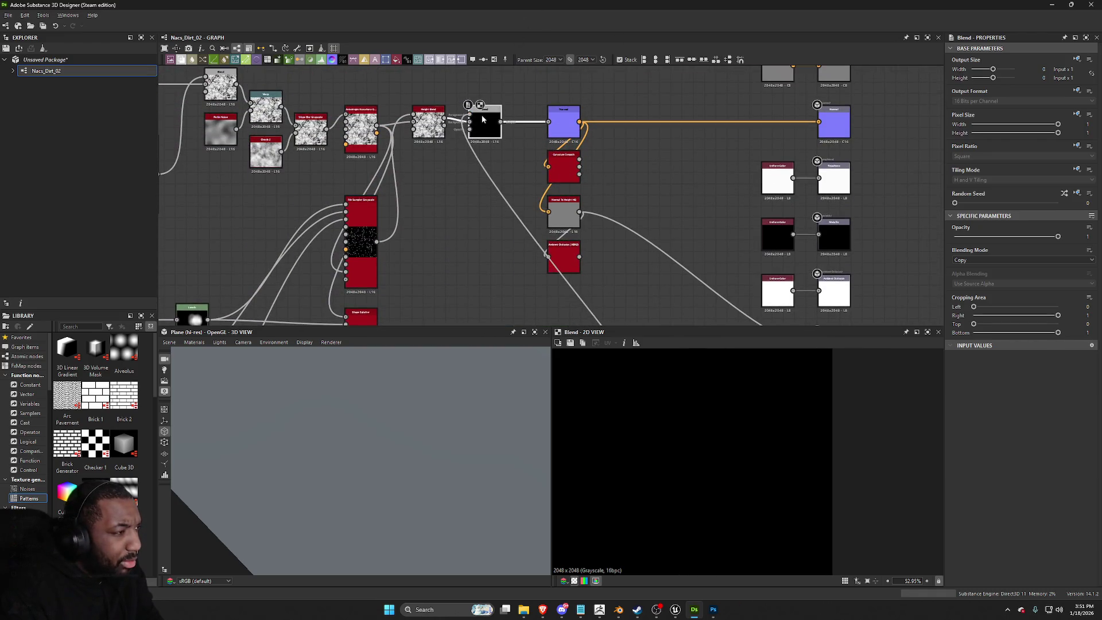
mouse_move(505, 439)
left_mouse_down()
mouse_move(468, 443)
mouse_move(404, 420)
mouse_move(415, 411)
mouse_move(387, 438)
mouse_move(425, 505)
mouse_move(428, 461)
mouse_move(531, 430)
mouse_move(426, 447)
mouse_move(370, 408)
mouse_move(830, 339)
left_mouse_up()
left_click(959, 260)
Step: Close the blending mode list and tilt the 3D preview to inspect the cracked dirt
left_click(960, 264)
scroll(960, 264, "down", 1)
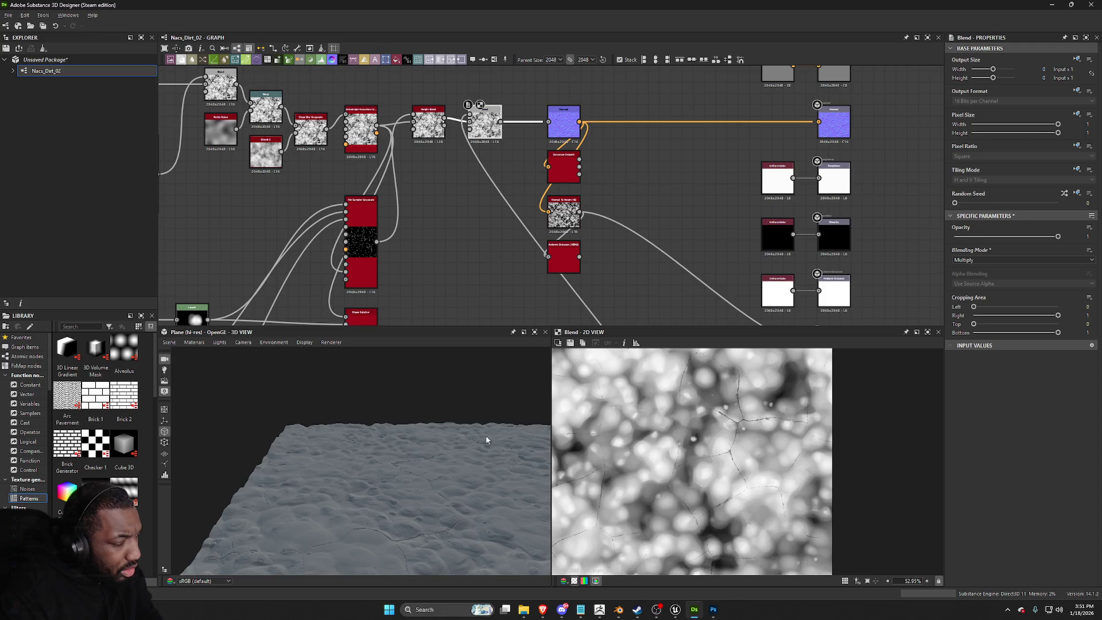
scroll(445, 487, "up", 2)
scroll(435, 463, "up", 2)
scroll(724, 442, "up", 5)
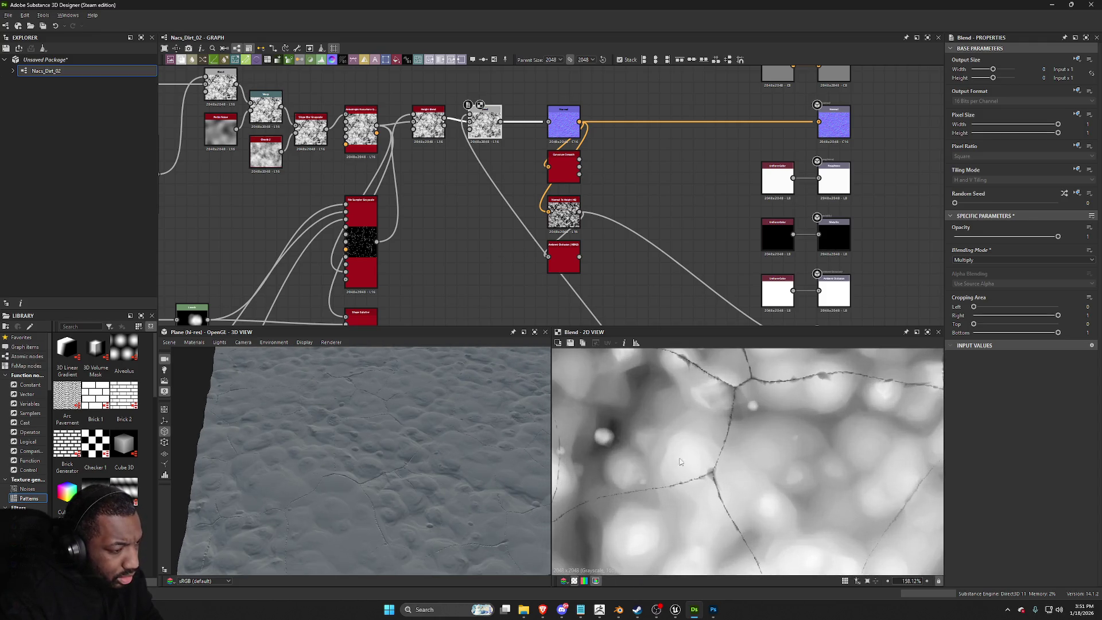
left_click_drag(356, 504, 432, 472)
scroll(506, 304, "down", 1)
mouse_move(481, 401)
left_mouse_down()
mouse_move(387, 425)
mouse_move(400, 476)
mouse_move(379, 418)
left_mouse_up()
Step: Try Max, Min, Divide, Overlay and Soft Light blending modes, settling back on Multiply
left_click(969, 259)
left_click(970, 278)
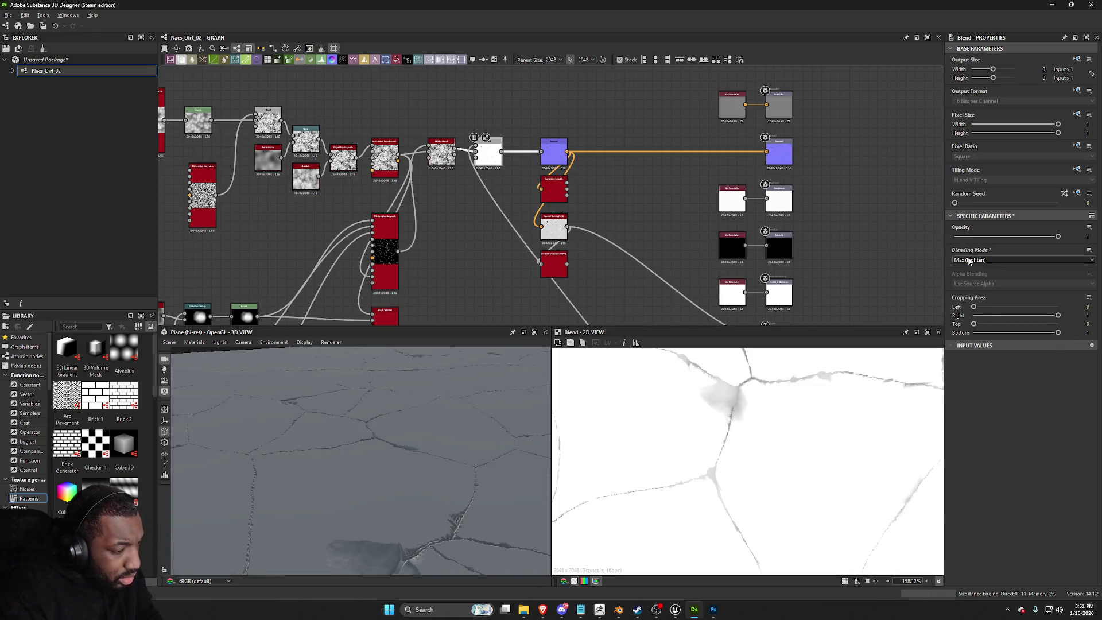
scroll(969, 260, "down", 1)
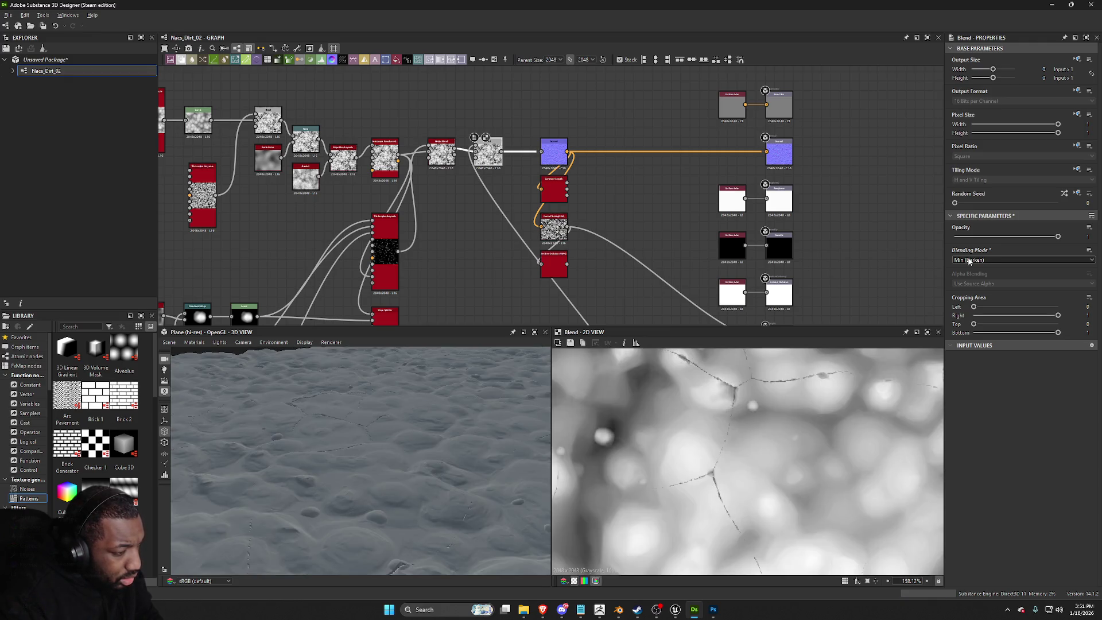
scroll(968, 260, "down", 1)
scroll(968, 260, "down", 1)
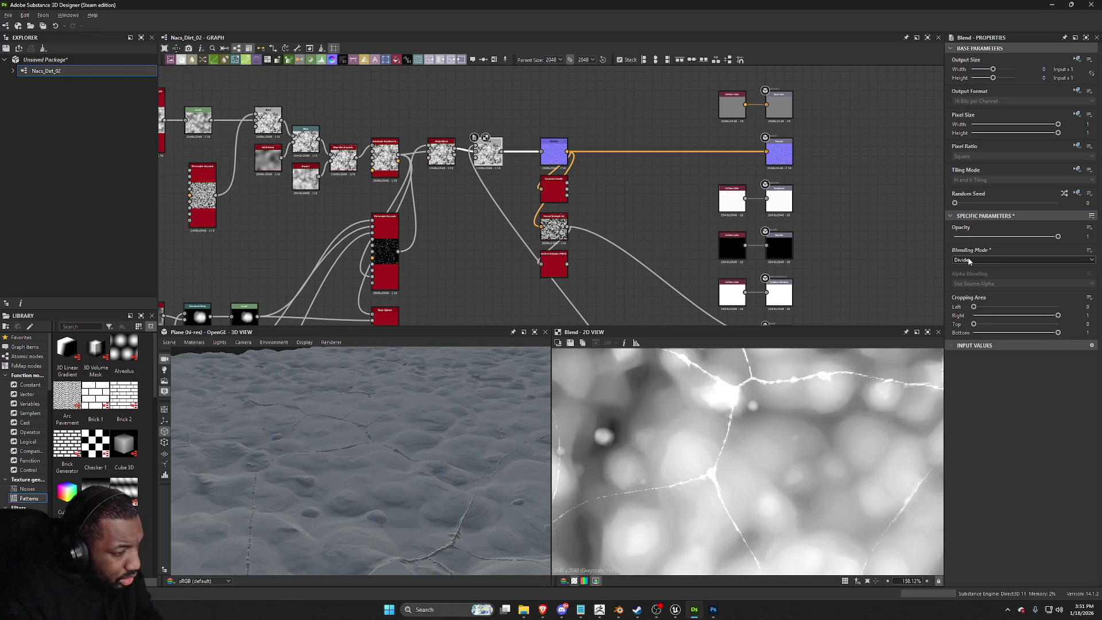
scroll(969, 261, "down", 1)
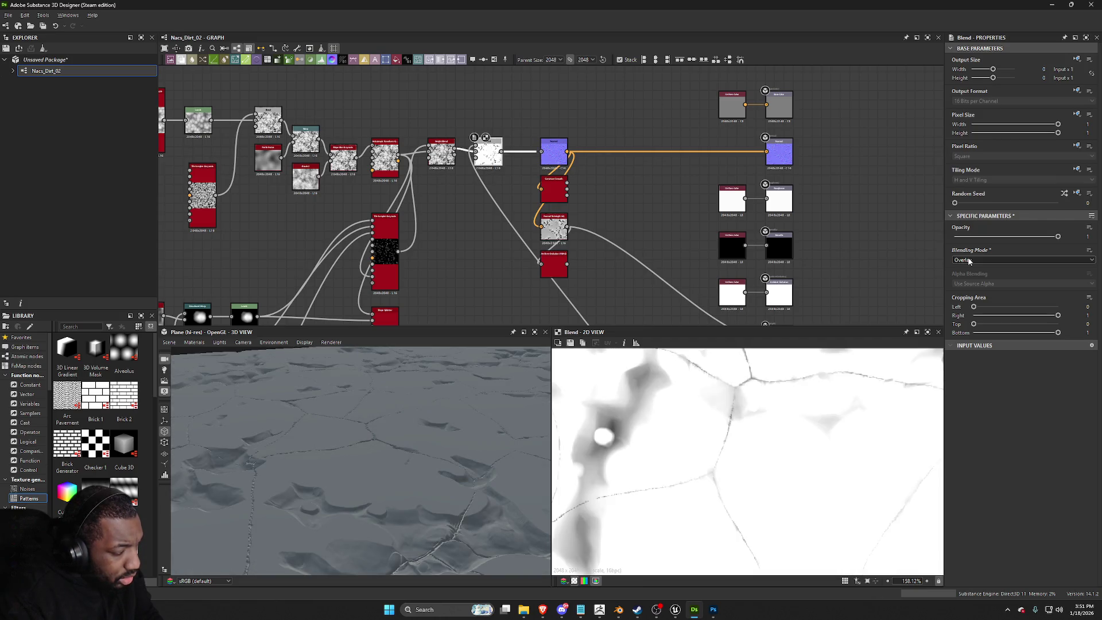
scroll(968, 261, "down", 1)
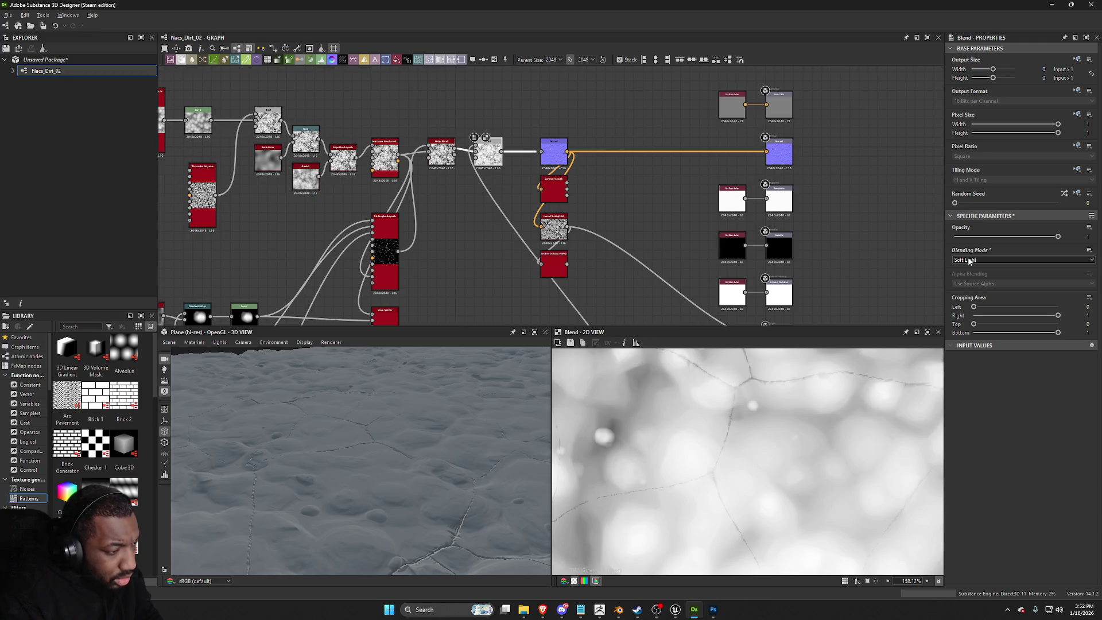
scroll(969, 260, "up", 8)
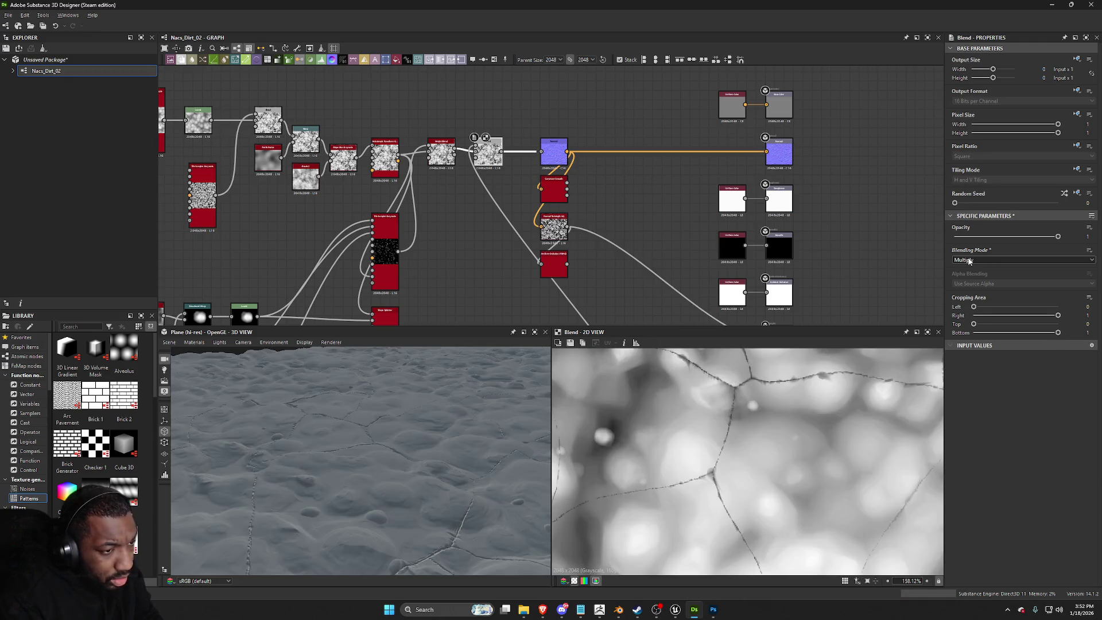
mouse_move(426, 419)
left_mouse_down()
mouse_move(473, 436)
mouse_move(393, 477)
mouse_move(452, 273)
left_mouse_up()
middle_click_drag(452, 273, 501, 233)
Step: Select Cells 3 and thin the Edge Detect edge width to 1
scroll(451, 167, "down", 3)
scroll(459, 248, "up", 5)
left_click(347, 165)
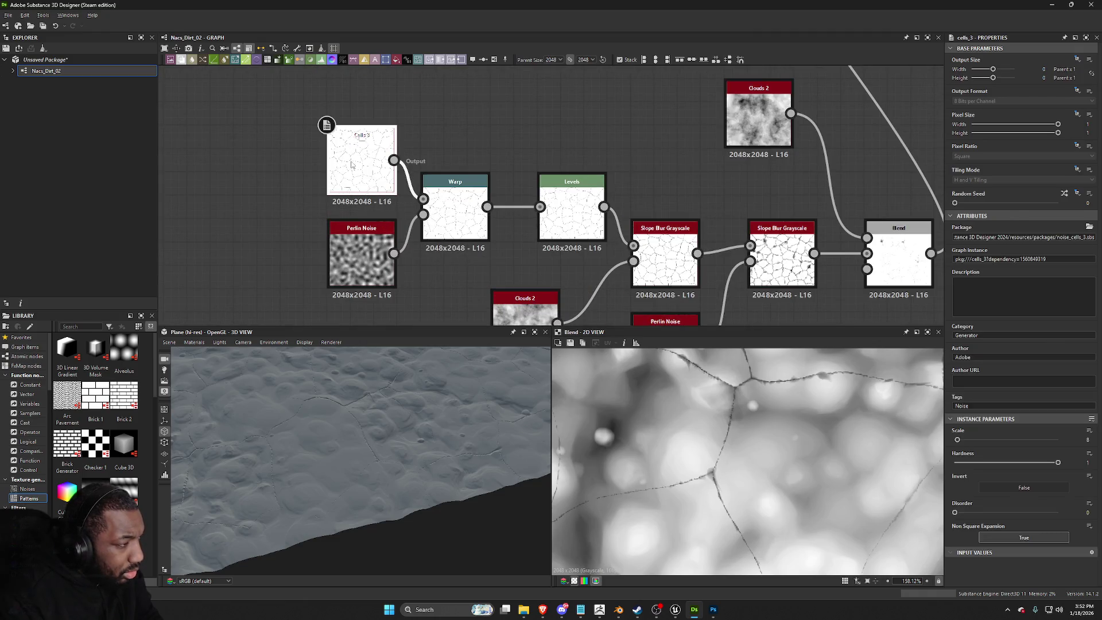
double_click(354, 165)
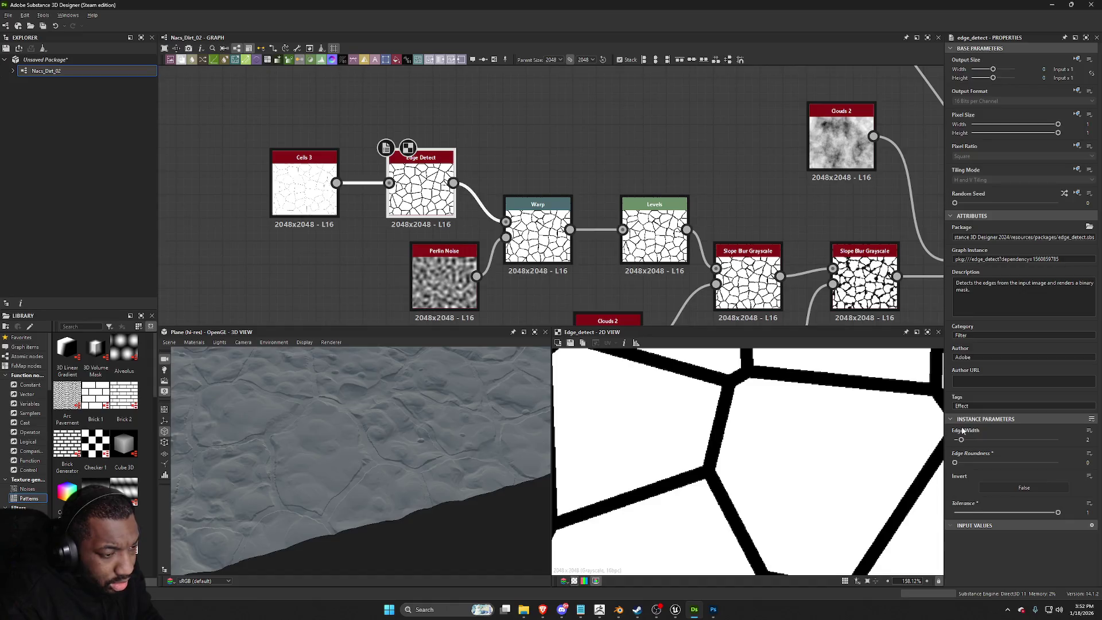
left_click_drag(962, 442, 952, 445)
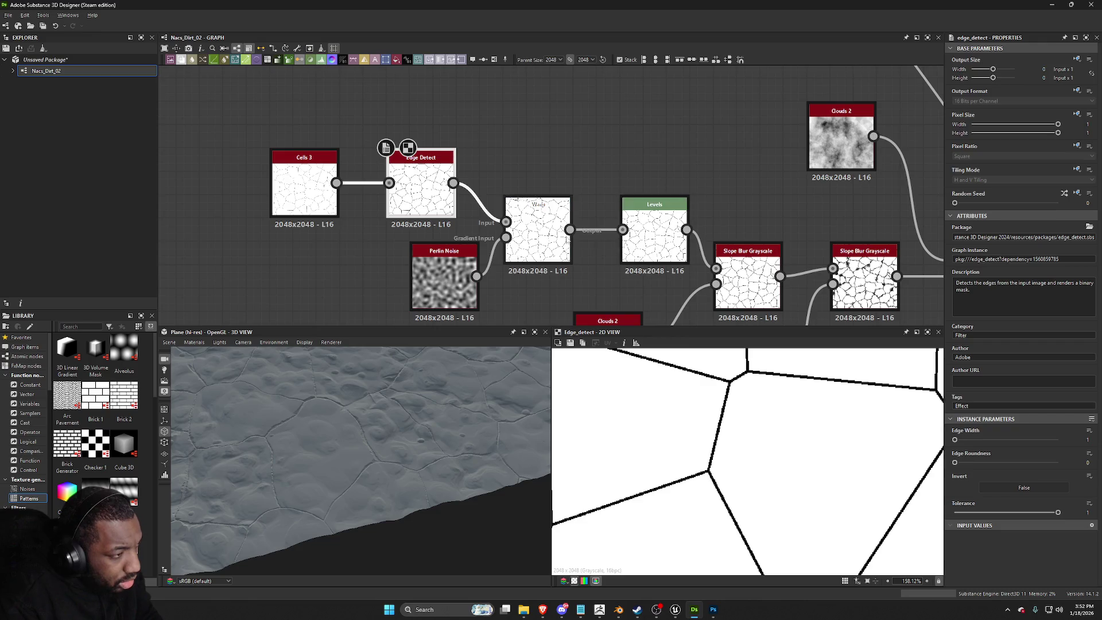
Step: Preview the Warp, Levels, Slope Blur and crack Blend results along the crack chain
double_click(537, 233)
double_click(661, 236)
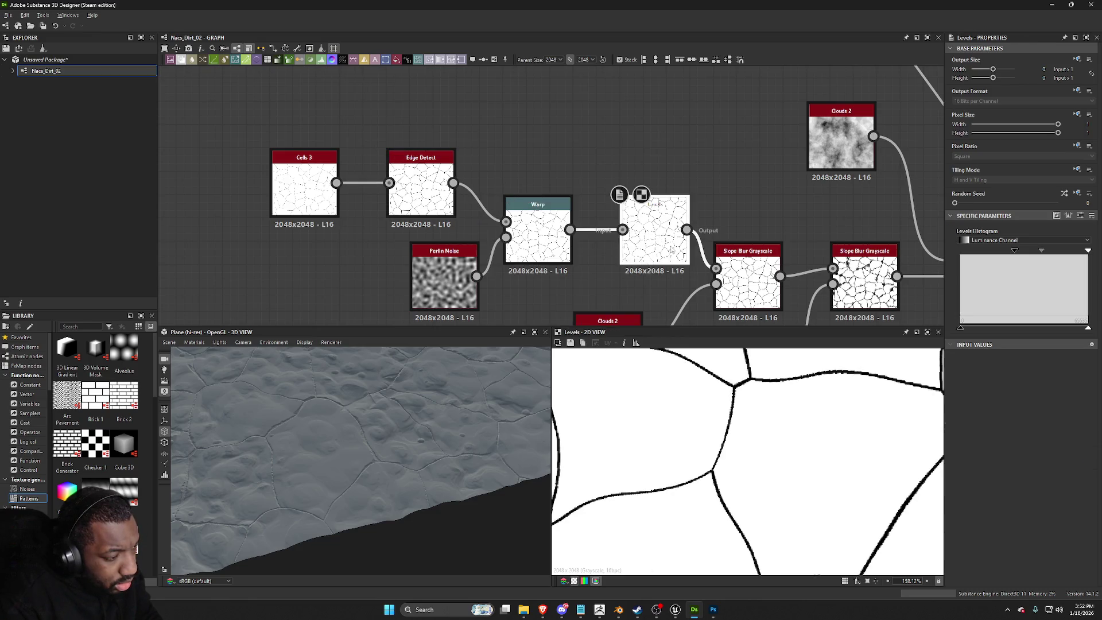
left_click(725, 275)
scroll(717, 277, "down", 1)
middle_click_drag(718, 278, 609, 256)
double_click(725, 261)
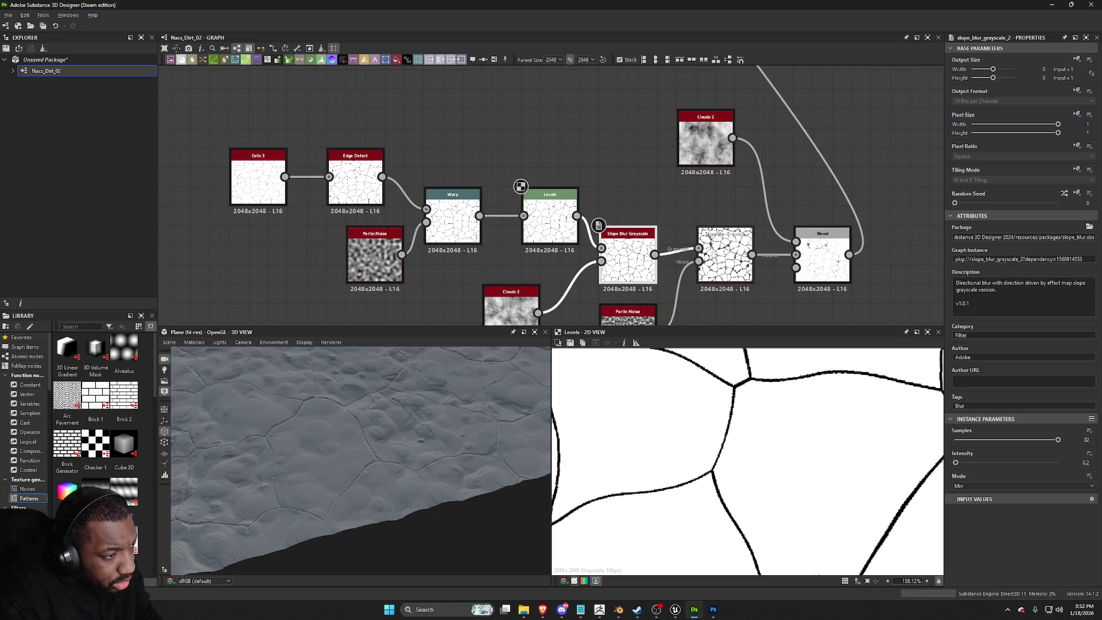
double_click(822, 256)
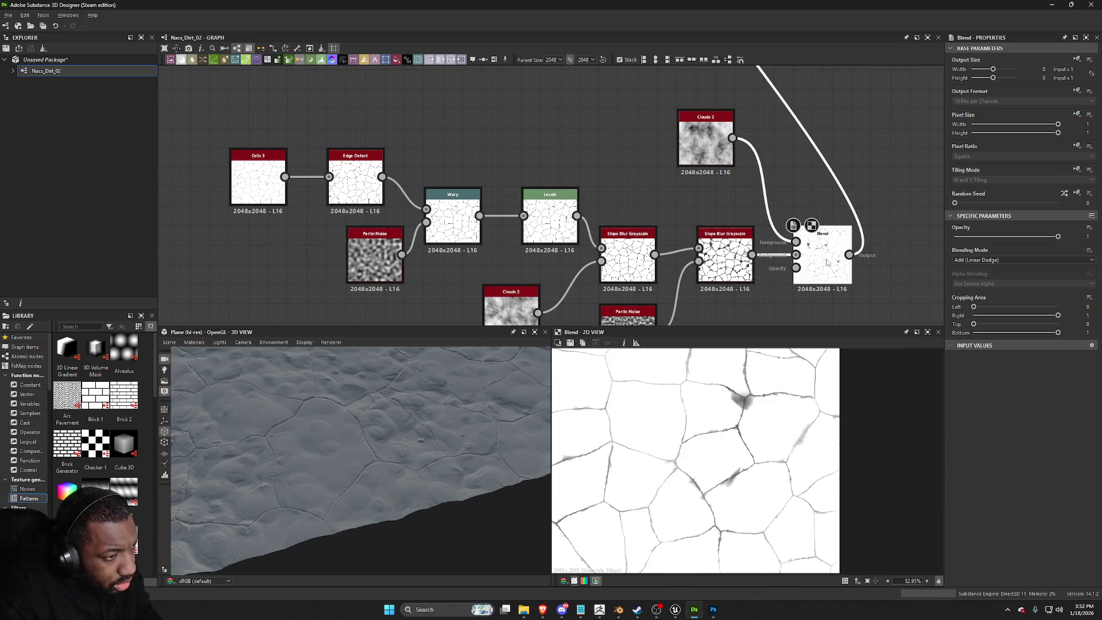
key("space")
Step: Add a Levels node after the crack Blend and adjust its input range to set crack darkness
type("levels")
key("Return")
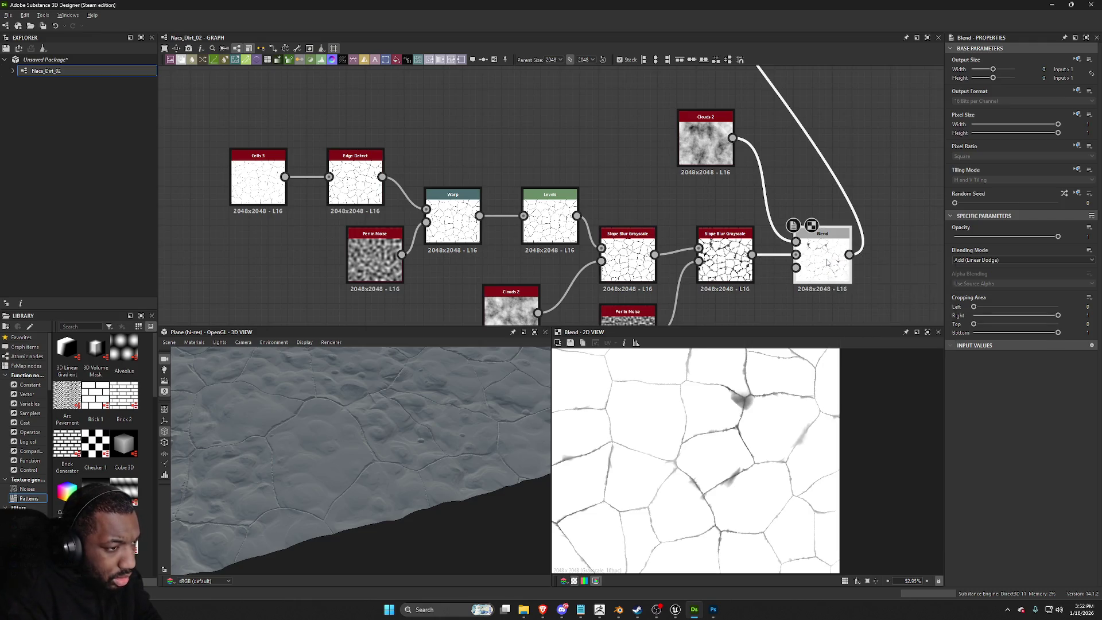
mouse_move(987, 253)
left_mouse_down()
mouse_move(1032, 256)
mouse_move(1022, 258)
left_mouse_up()
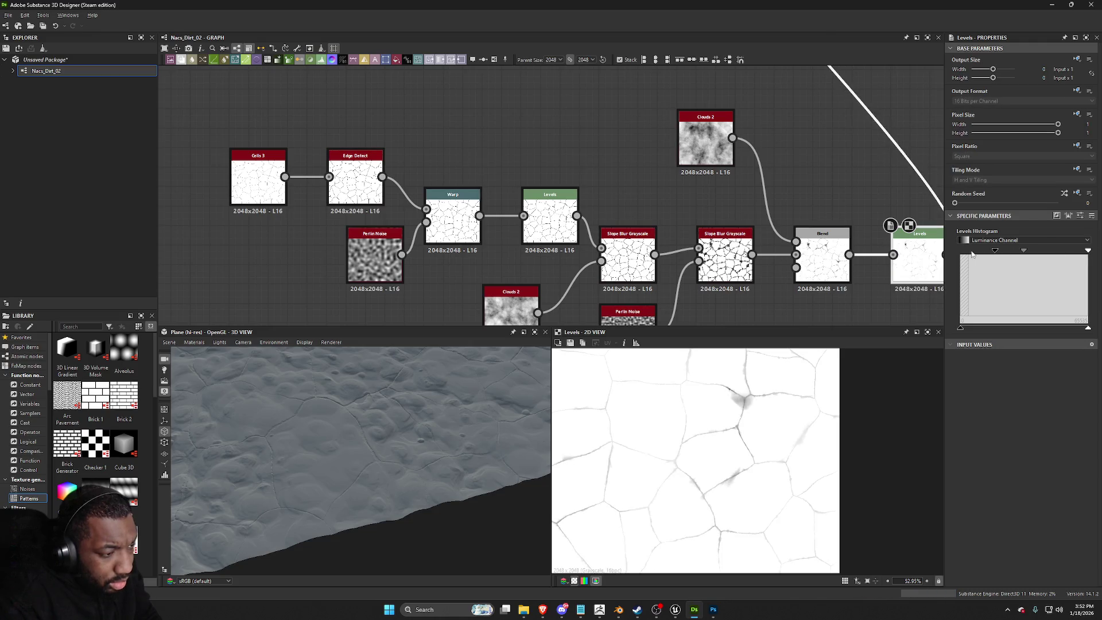
left_click_drag(995, 253, 1006, 253)
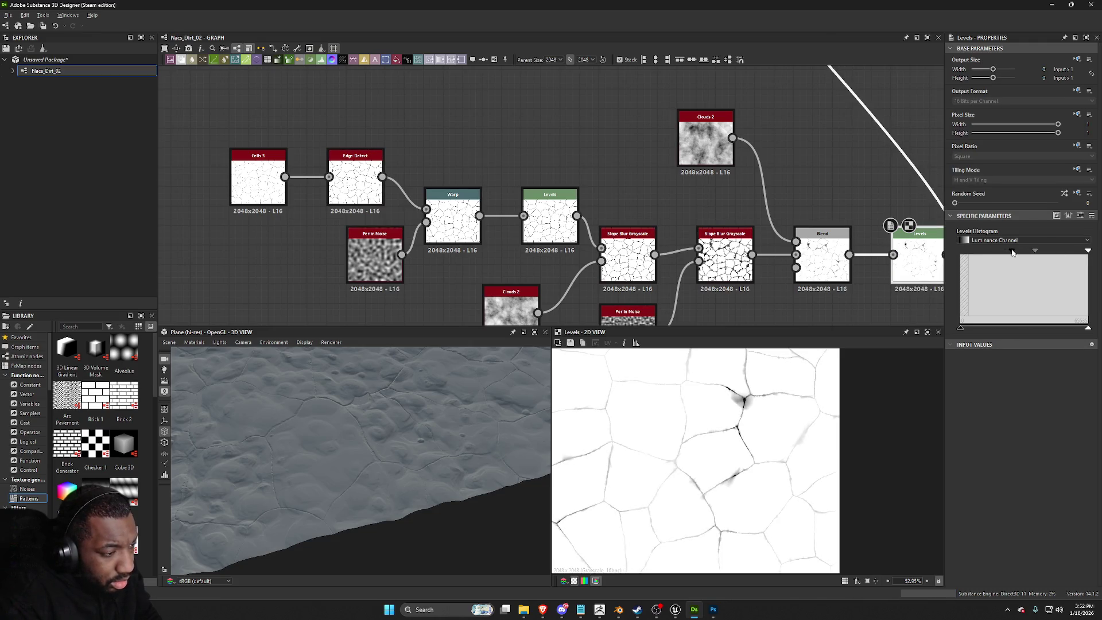
scroll(666, 391, "down", 2)
scroll(656, 419, "down", 3)
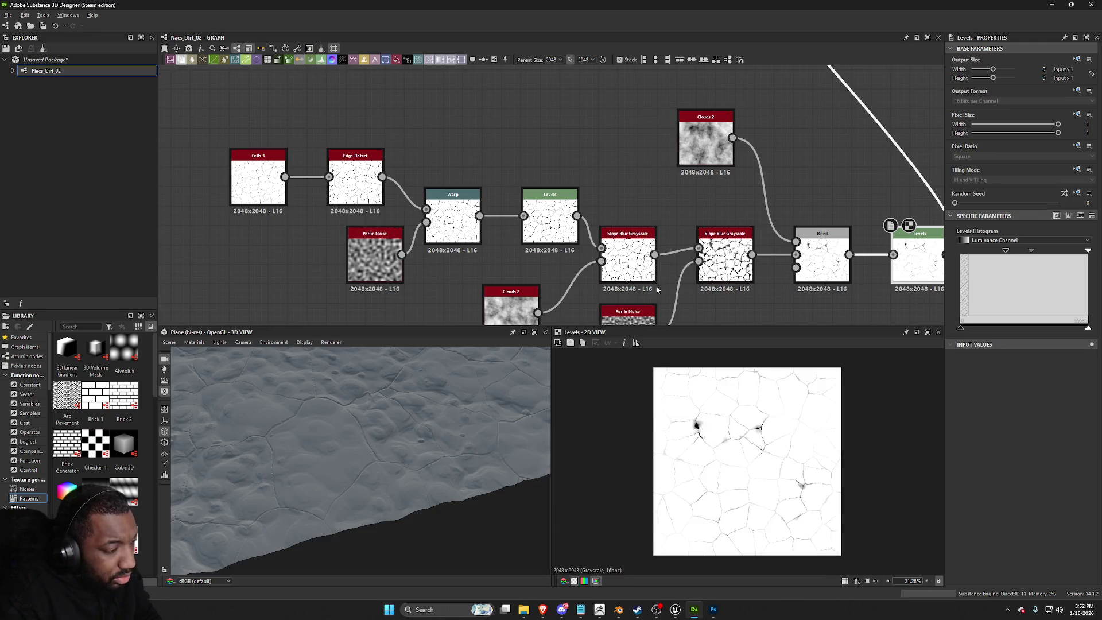
scroll(701, 425, "up", 9)
mouse_move(1008, 253)
left_mouse_down()
mouse_move(947, 253)
mouse_move(968, 250)
left_mouse_up()
Step: Preview the main Blend result and orbit the 3D view of the cracked dirt
scroll(732, 177, "down", 5)
mouse_move(732, 178)
middle_mouse_down()
mouse_move(619, 135)
mouse_move(604, 151)
middle_mouse_up()
scroll(604, 152, "up", 3)
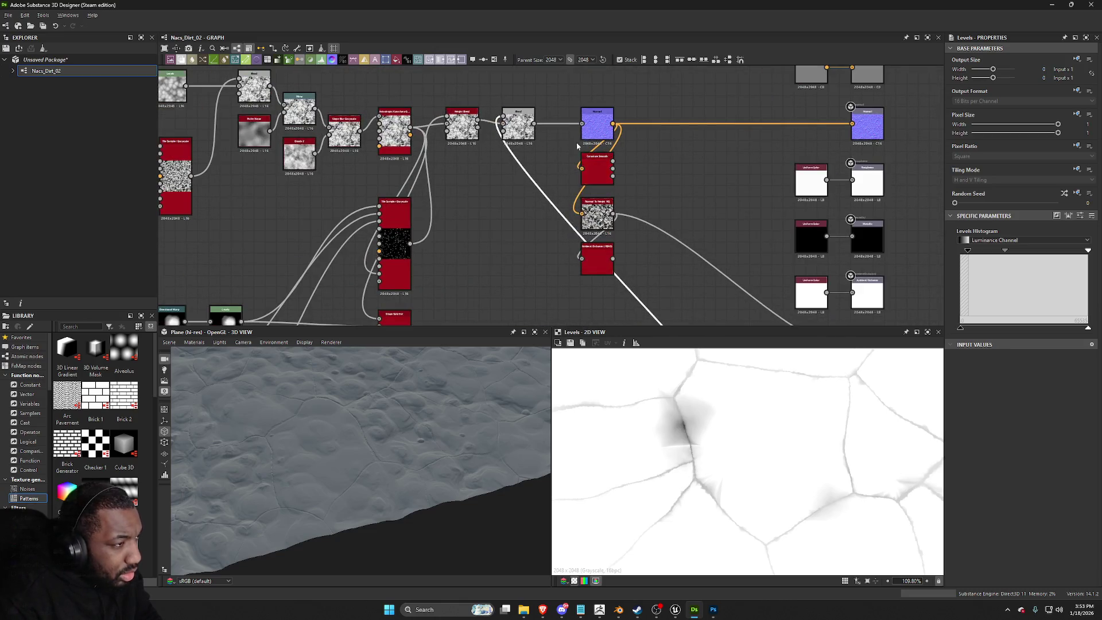
double_click(525, 133)
mouse_move(356, 441)
left_mouse_down()
mouse_move(369, 455)
mouse_move(369, 418)
mouse_move(371, 435)
mouse_move(407, 401)
mouse_move(417, 430)
left_mouse_up()
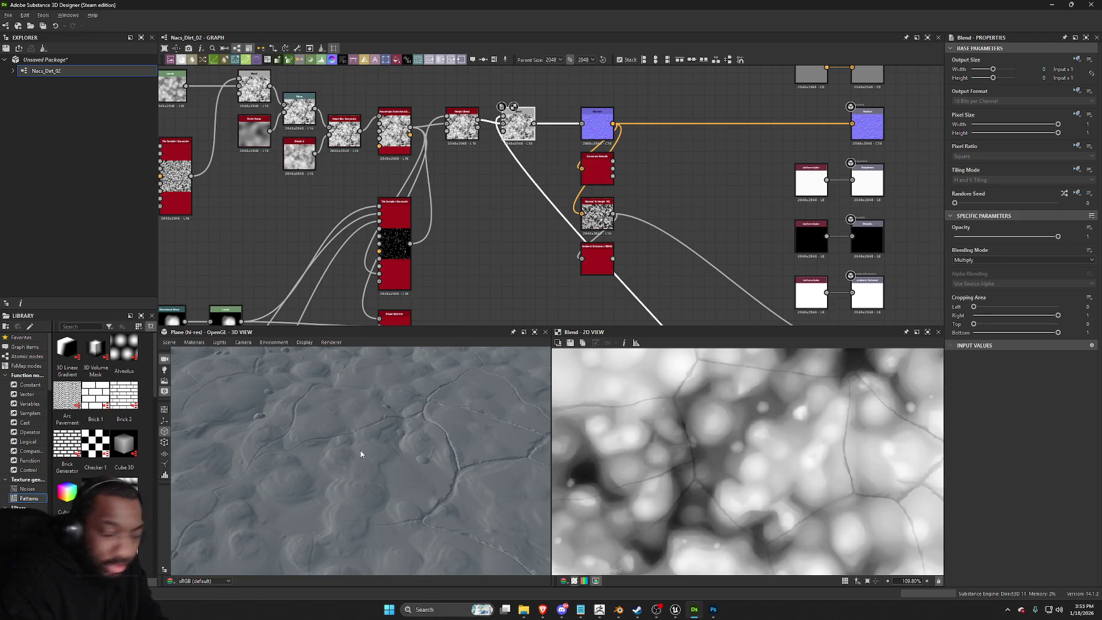
scroll(384, 434, "down", 5)
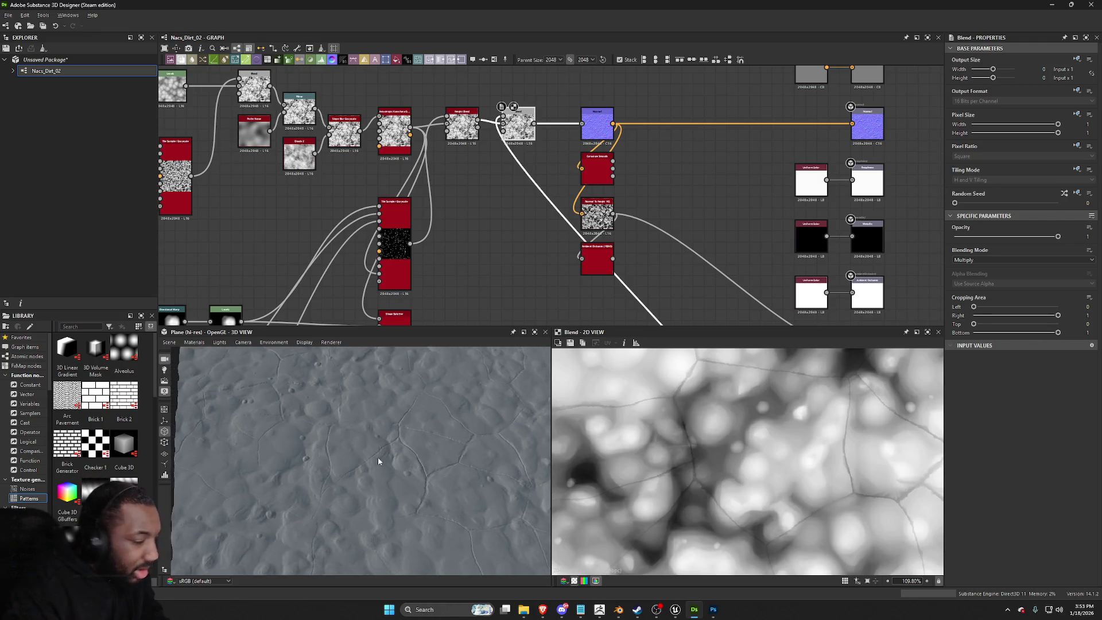
scroll(387, 437, "up", 5)
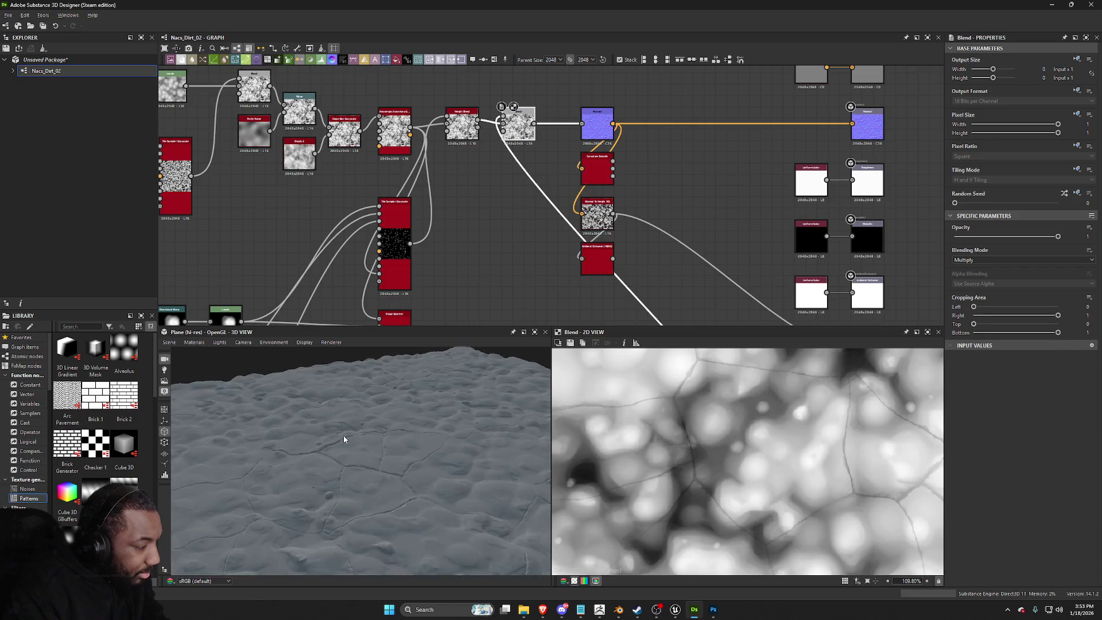
scroll(387, 496, "down", 3)
mouse_move(387, 505)
left_mouse_down()
mouse_move(414, 511)
mouse_move(403, 438)
mouse_move(406, 462)
mouse_move(430, 425)
mouse_move(314, 443)
mouse_move(374, 443)
mouse_move(364, 442)
mouse_move(350, 485)
mouse_move(363, 520)
mouse_move(412, 497)
left_mouse_up()
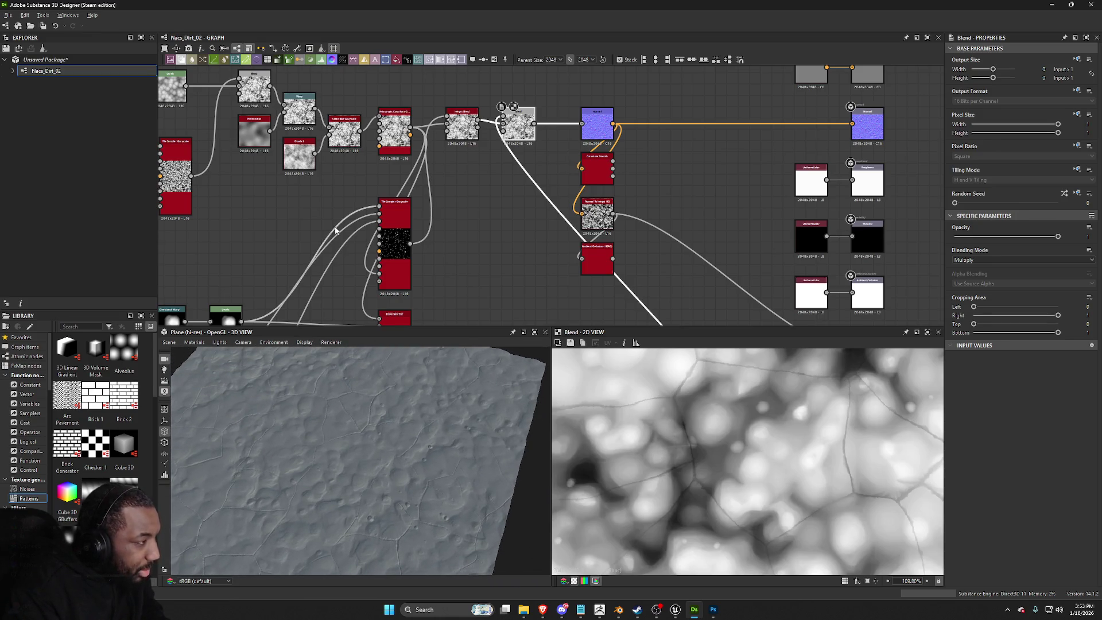
scroll(412, 220, "down", 3)
scroll(373, 230, "up", 5)
scroll(354, 229, "down", 2)
scroll(388, 277, "up", 2)
scroll(321, 229, "down", 2)
scroll(364, 196, "up", 1)
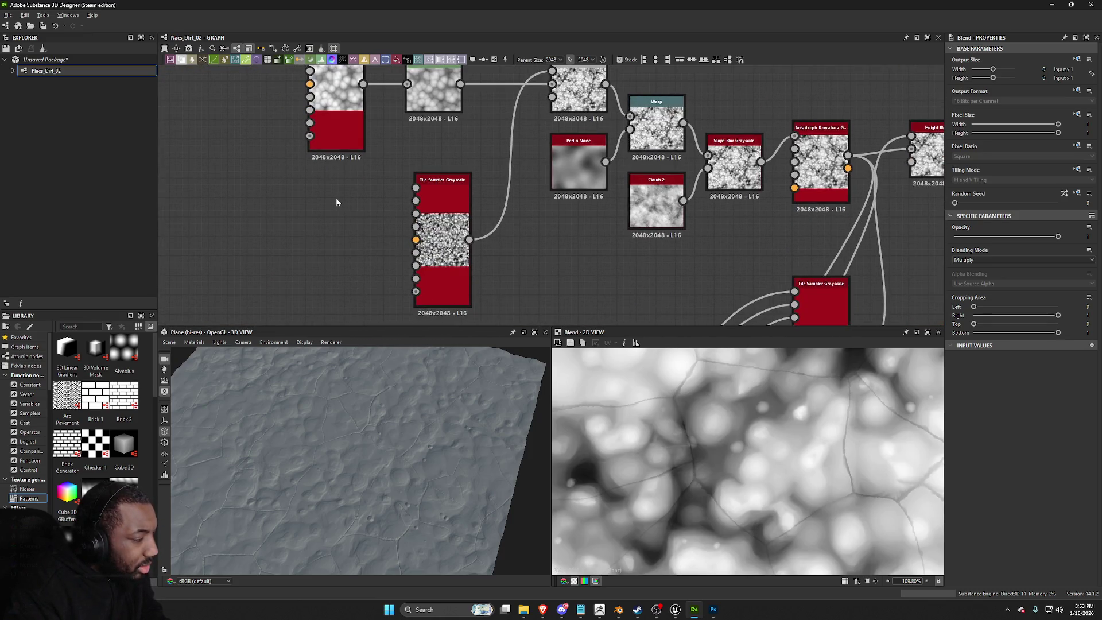
left_click(336, 131)
Step: Raise the Tile Sampler Grayscale's X and Y Amount from 52 to 64
double_click(432, 195)
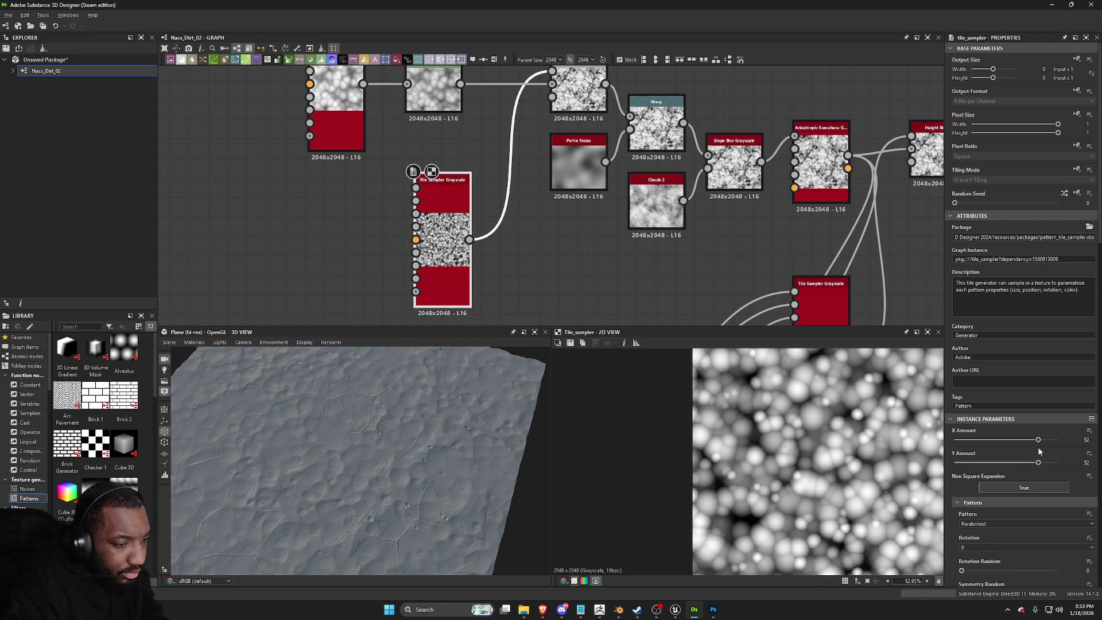
left_click_drag(1039, 441, 1057, 441)
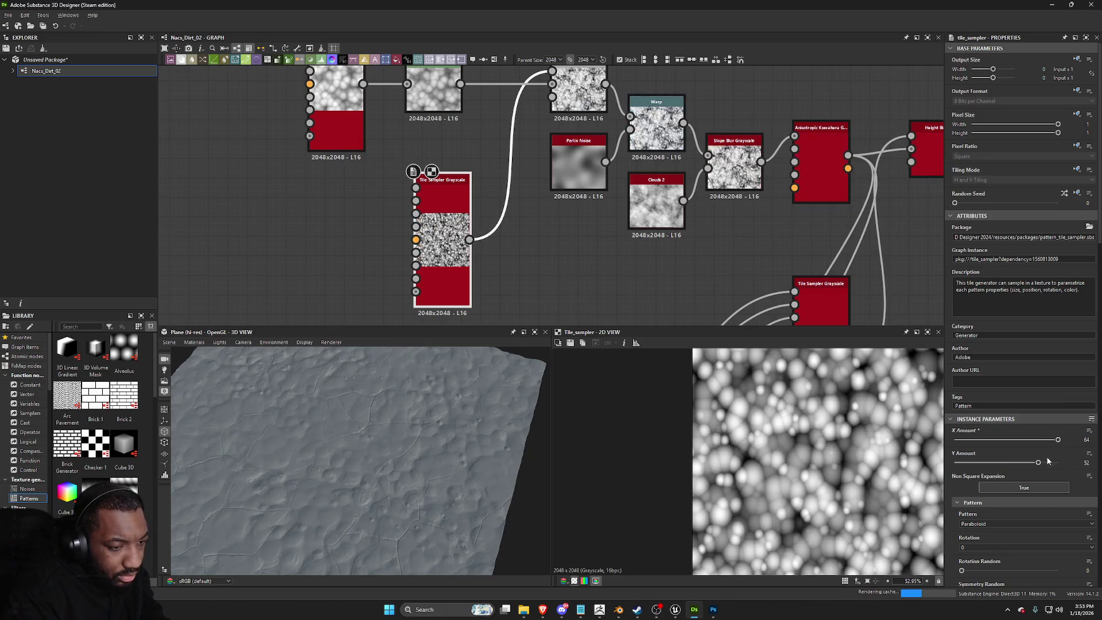
left_click_drag(1038, 463, 1058, 463)
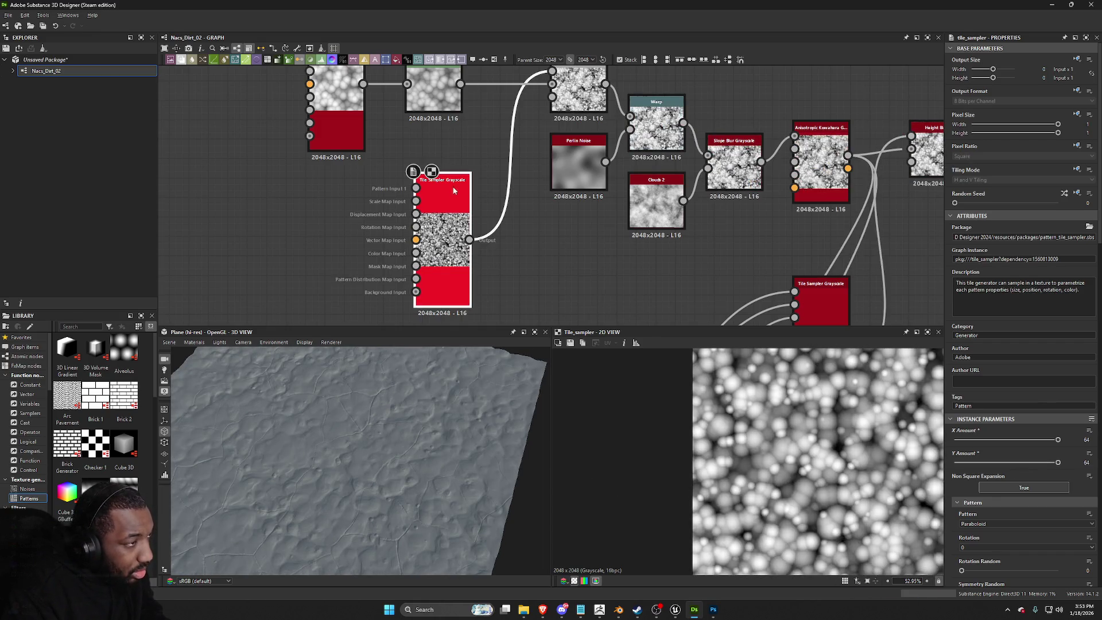
middle_click_drag(452, 188, 451, 266)
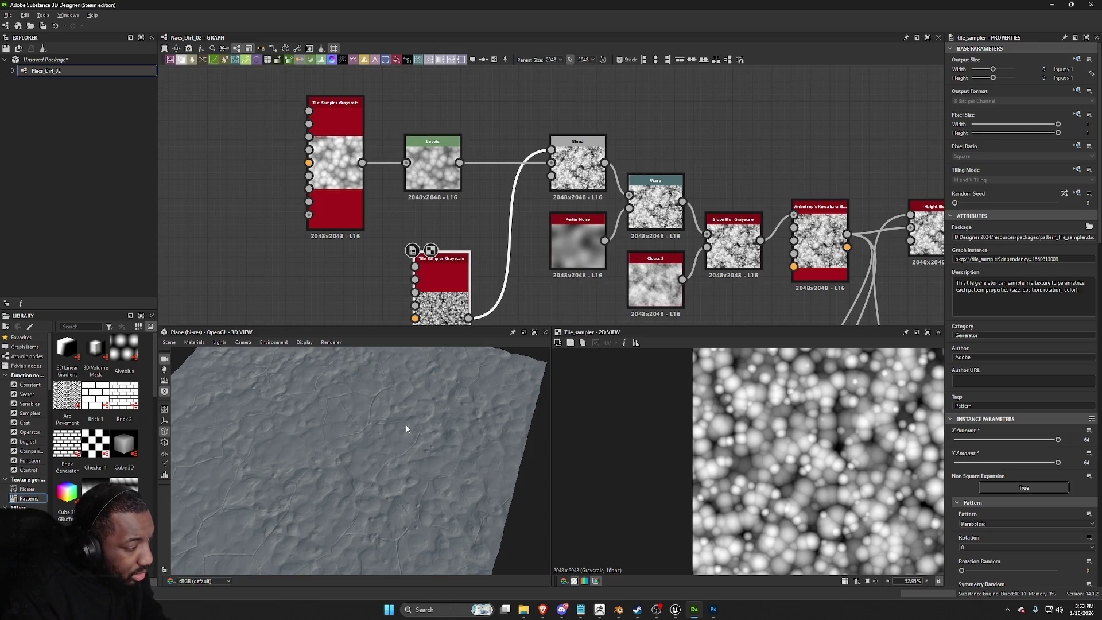
Step: Cancel the save and undo the amount change, returning X and Y Amount to 52
key("ctrl+s")
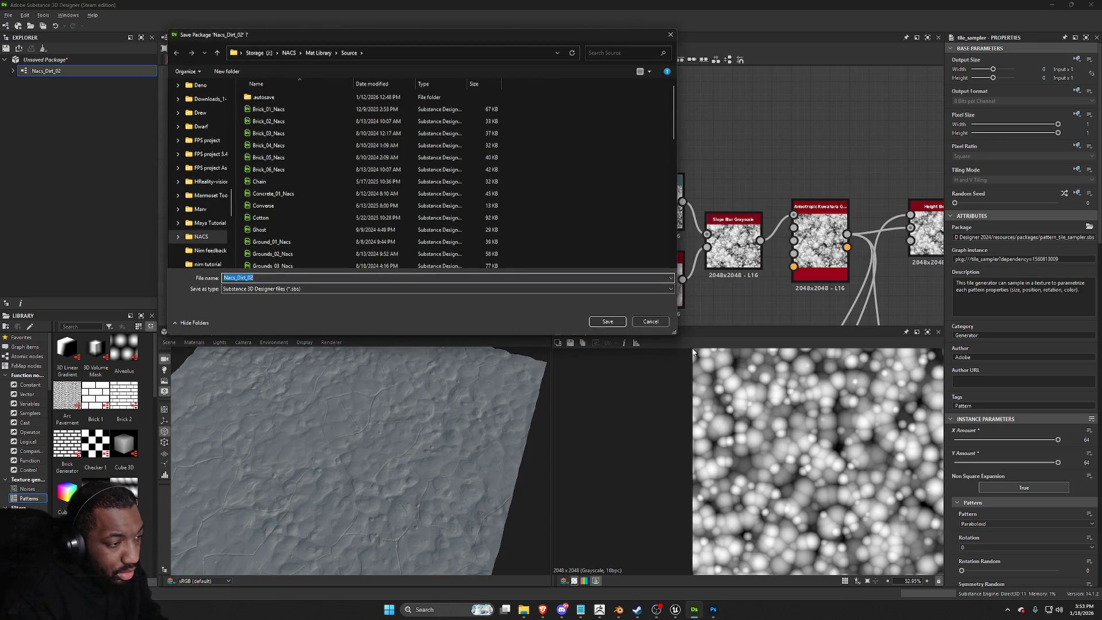
left_click(659, 322)
middle_click_drag(508, 274, 514, 212)
key("ctrl+z")
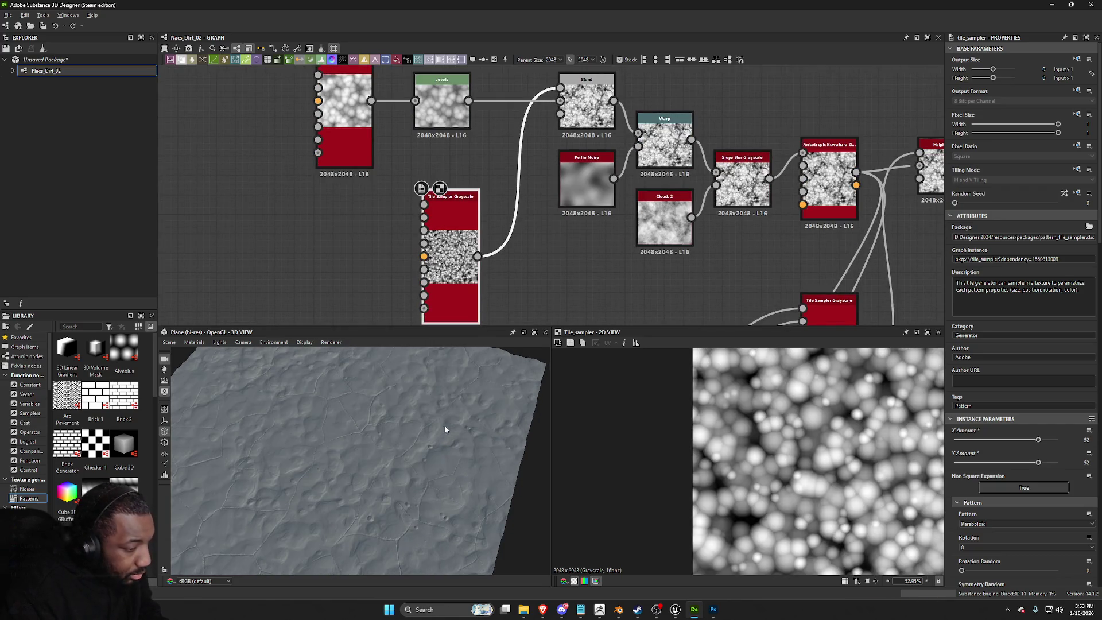
Step: Orbit the 3D preview and inspect the Blend and Levels nodes of the crack chain
mouse_move(368, 428)
left_mouse_down()
mouse_move(457, 374)
mouse_move(430, 439)
mouse_move(410, 450)
mouse_move(428, 396)
mouse_move(401, 413)
mouse_move(435, 395)
mouse_move(448, 459)
mouse_move(607, 557)
left_mouse_up()
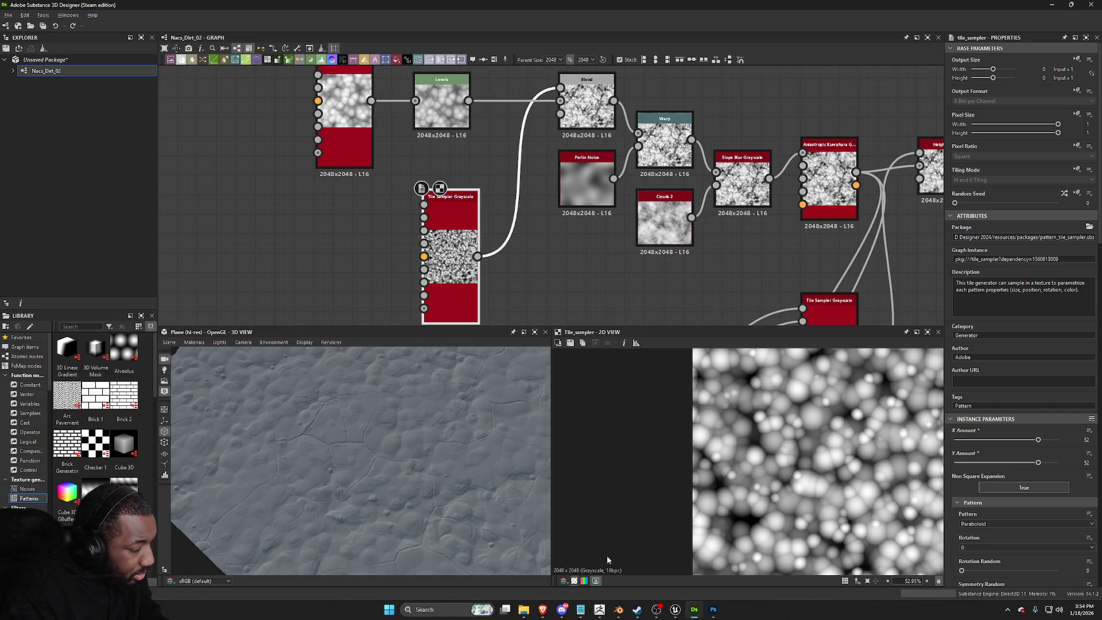
left_click_drag(436, 464, 377, 453)
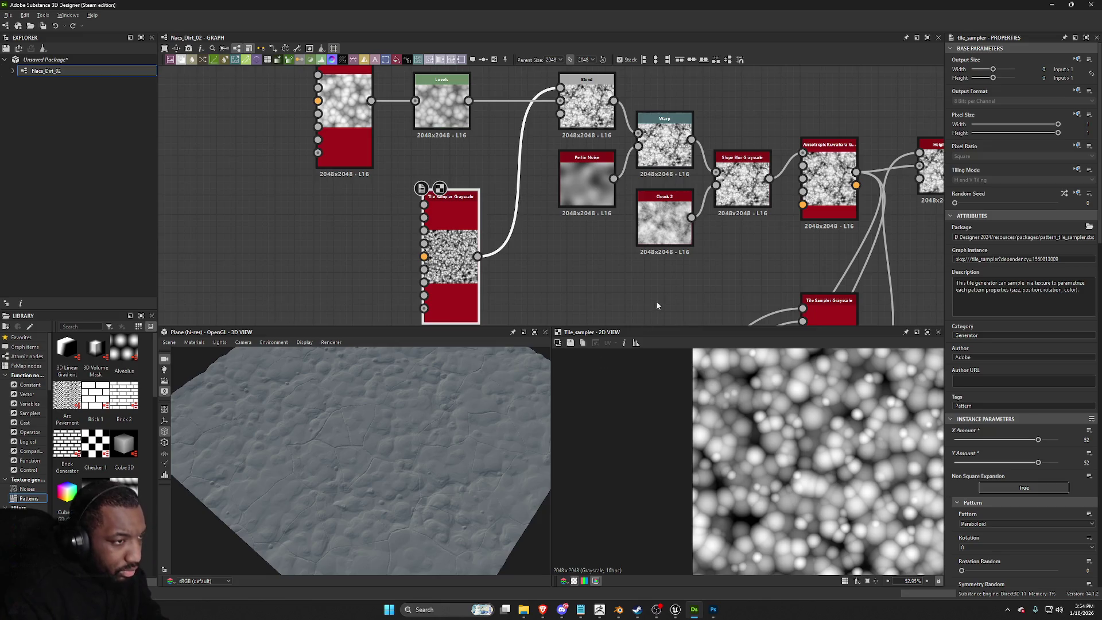
scroll(602, 304, "down", 3)
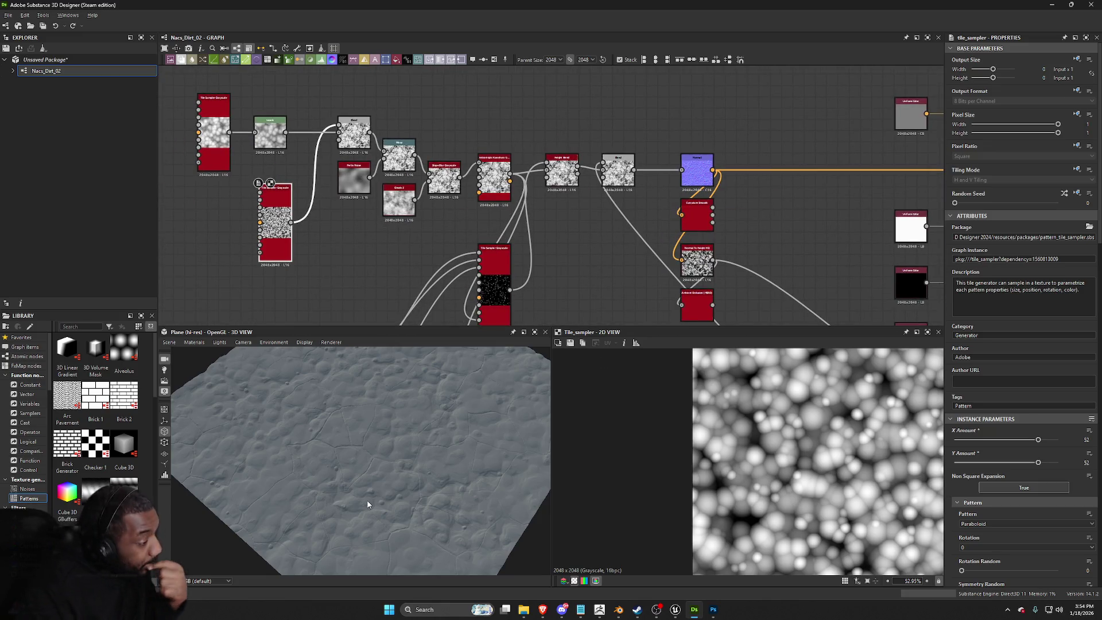
scroll(367, 503, "up", 3)
scroll(628, 163, "up", 5)
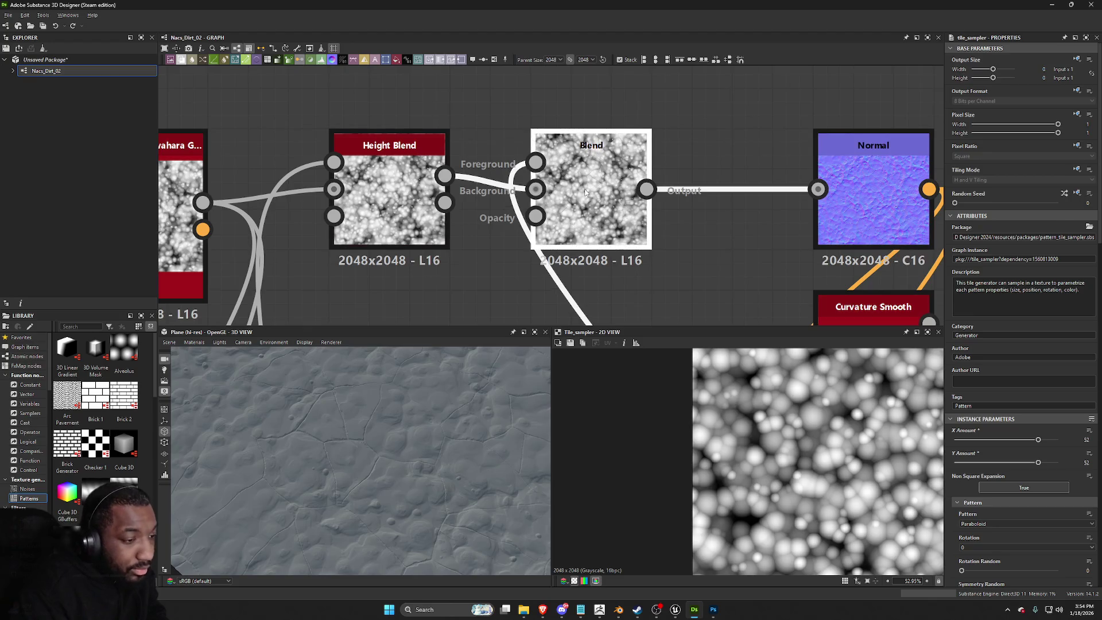
left_click(586, 192)
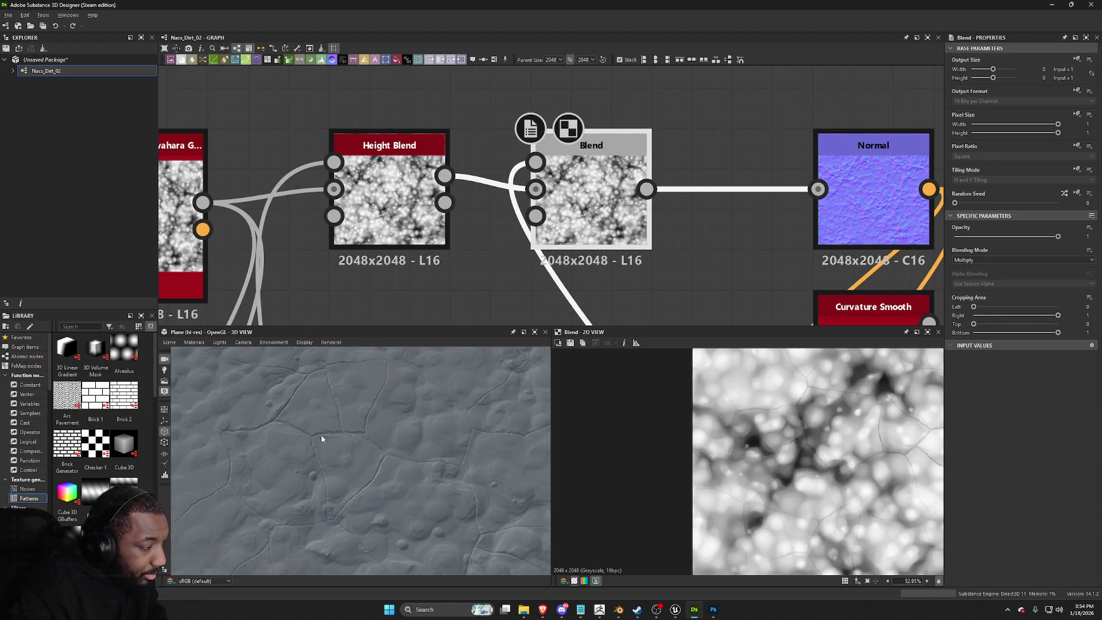
scroll(338, 437, "up", 5)
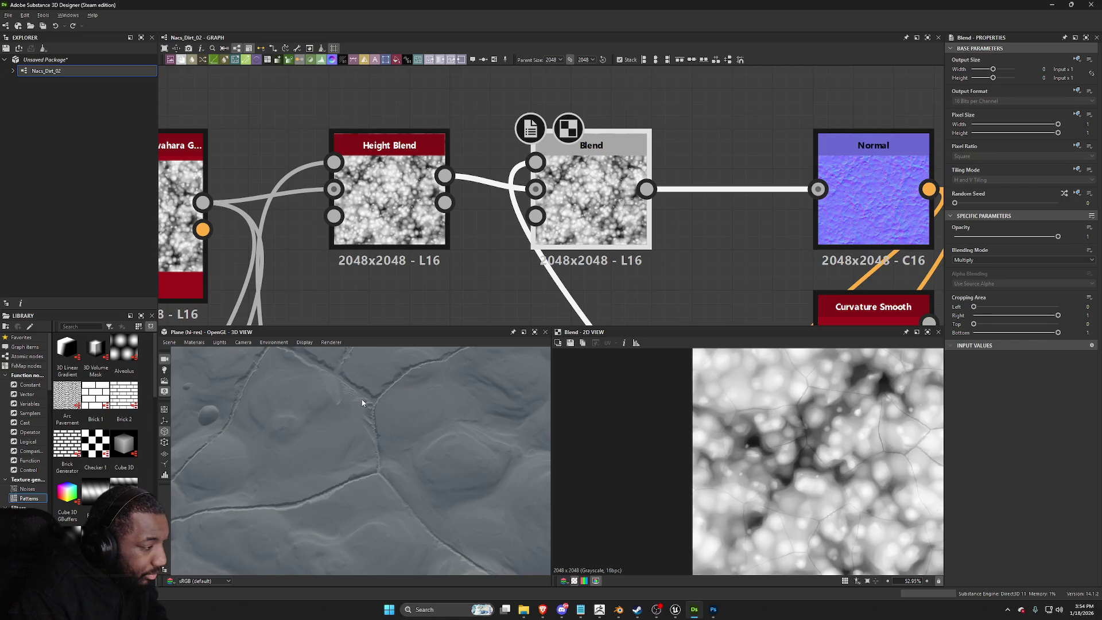
scroll(384, 388, "down", 8)
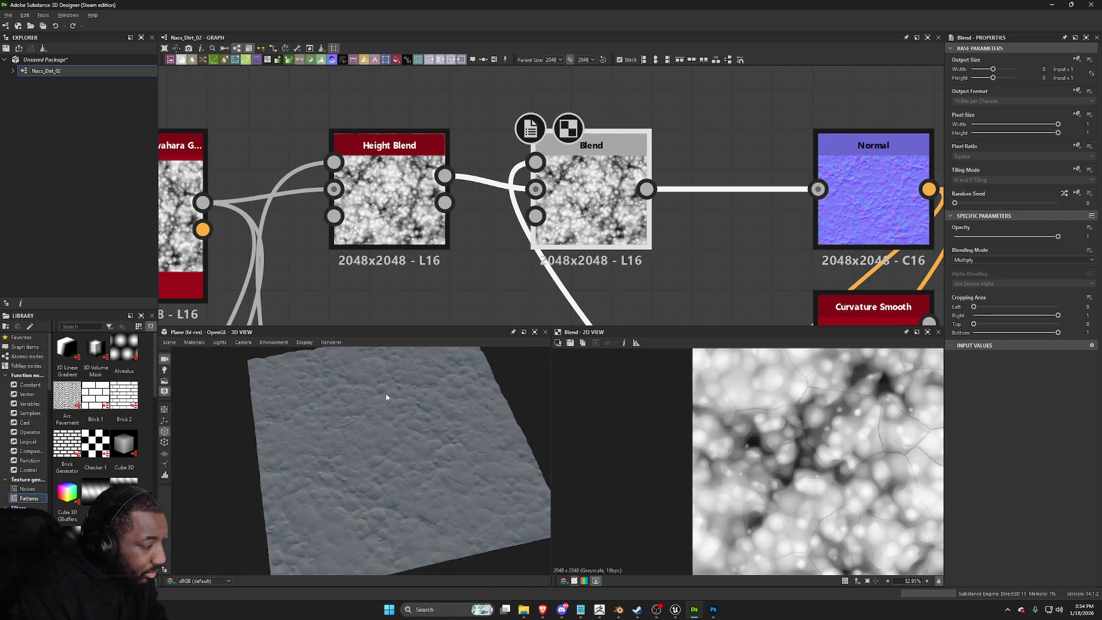
scroll(393, 475, "up", 5)
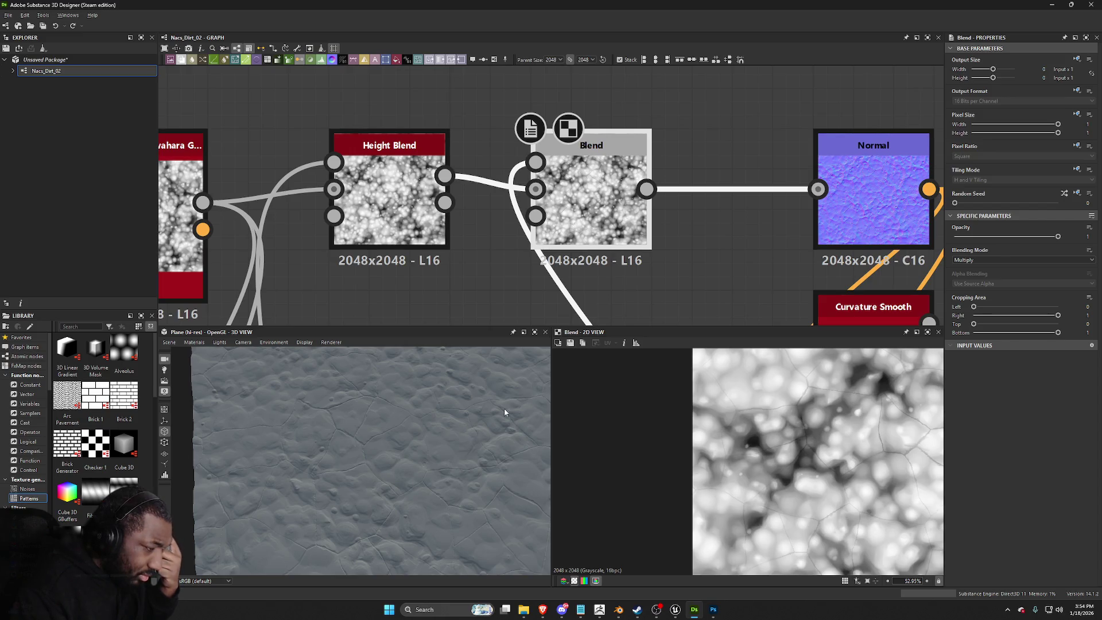
scroll(549, 171, "down", 5)
key("f")
left_click(696, 244)
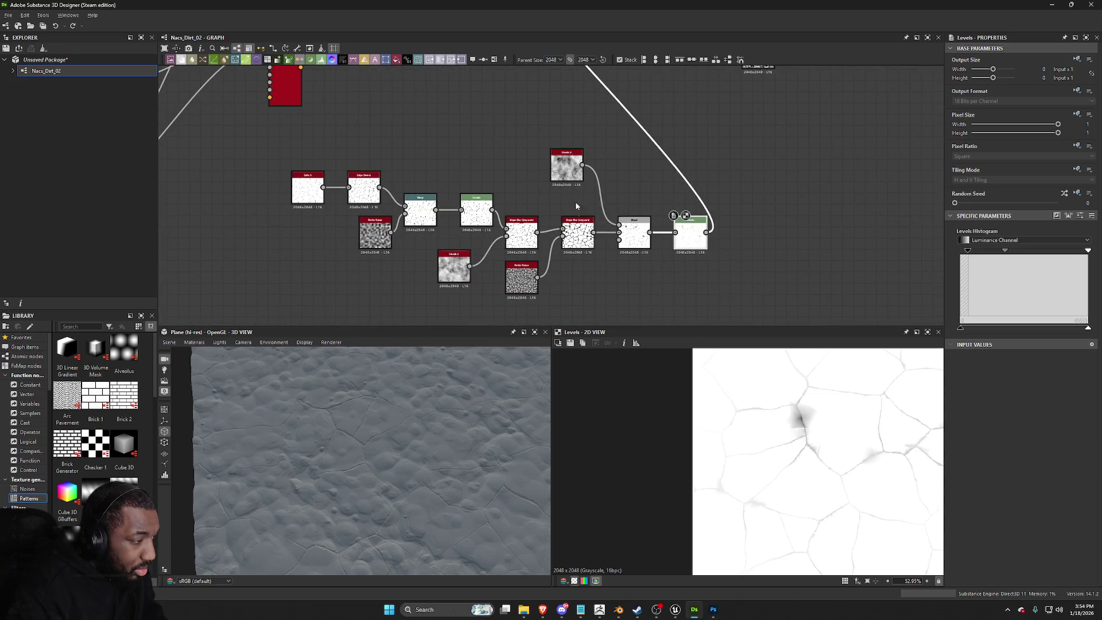
scroll(706, 304, "down", 2)
Step: Move the lower crack node chain down-left and reposition the grey noise node
left_click_drag(713, 315, 463, 264)
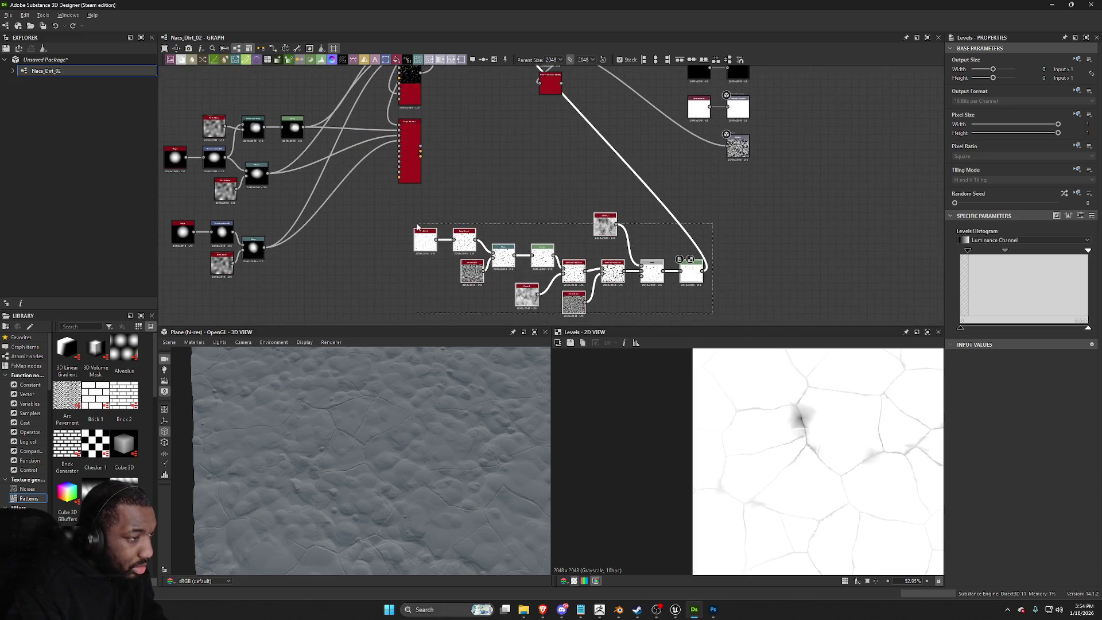
mouse_move(606, 230)
left_mouse_down()
mouse_move(426, 305)
mouse_move(402, 303)
left_mouse_up()
scroll(442, 241, "down", 2)
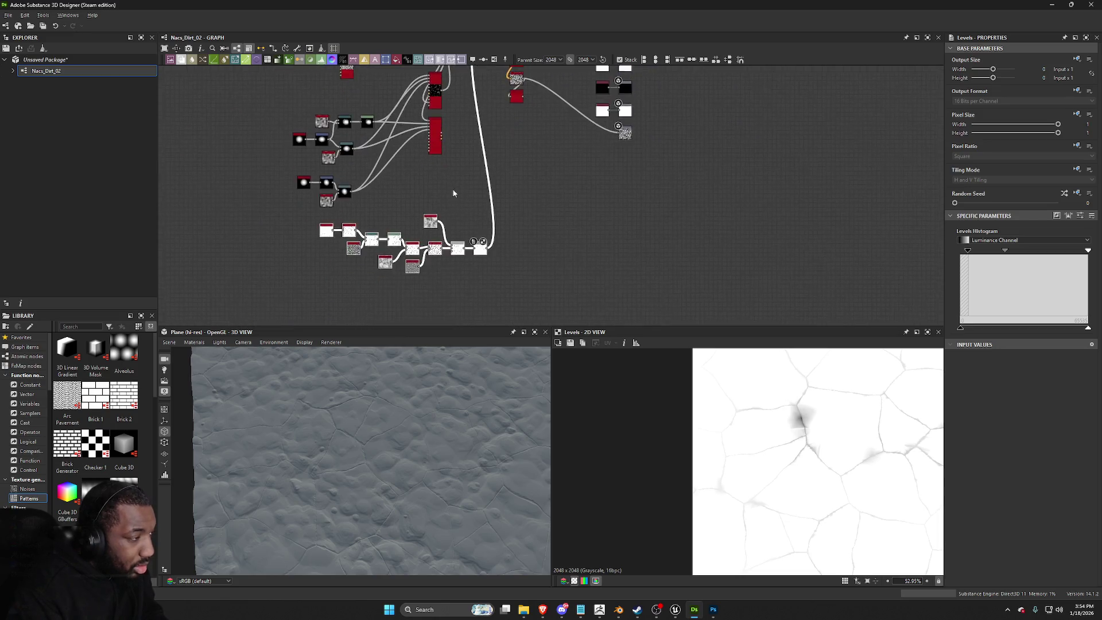
scroll(378, 218, "up", 4)
left_click_drag(244, 236, 243, 241)
left_click(362, 207)
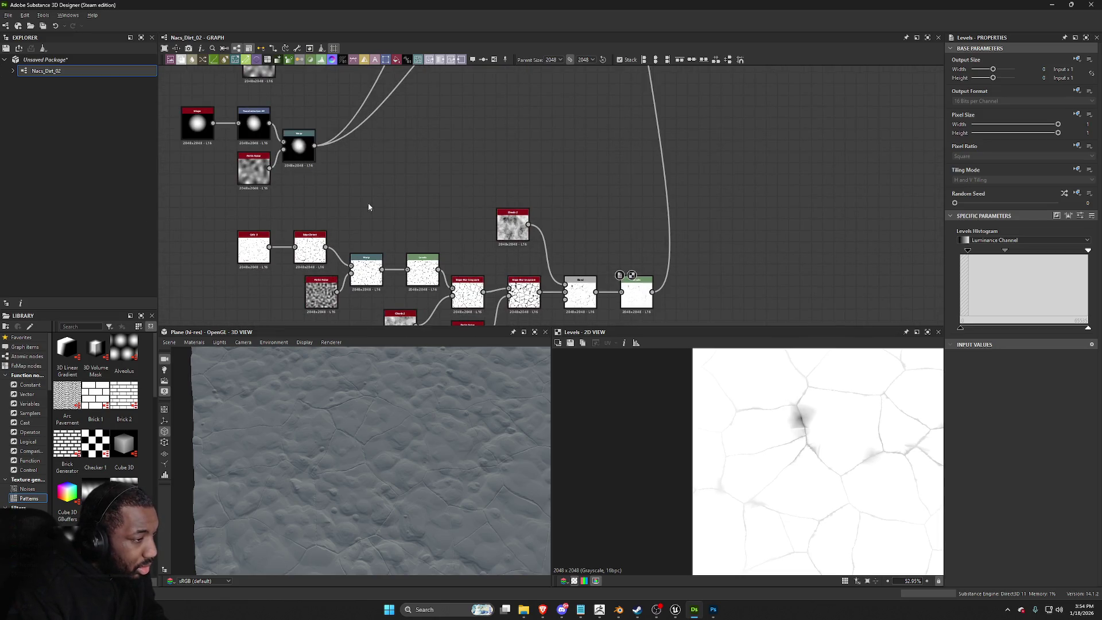
left_click_drag(504, 232, 517, 251)
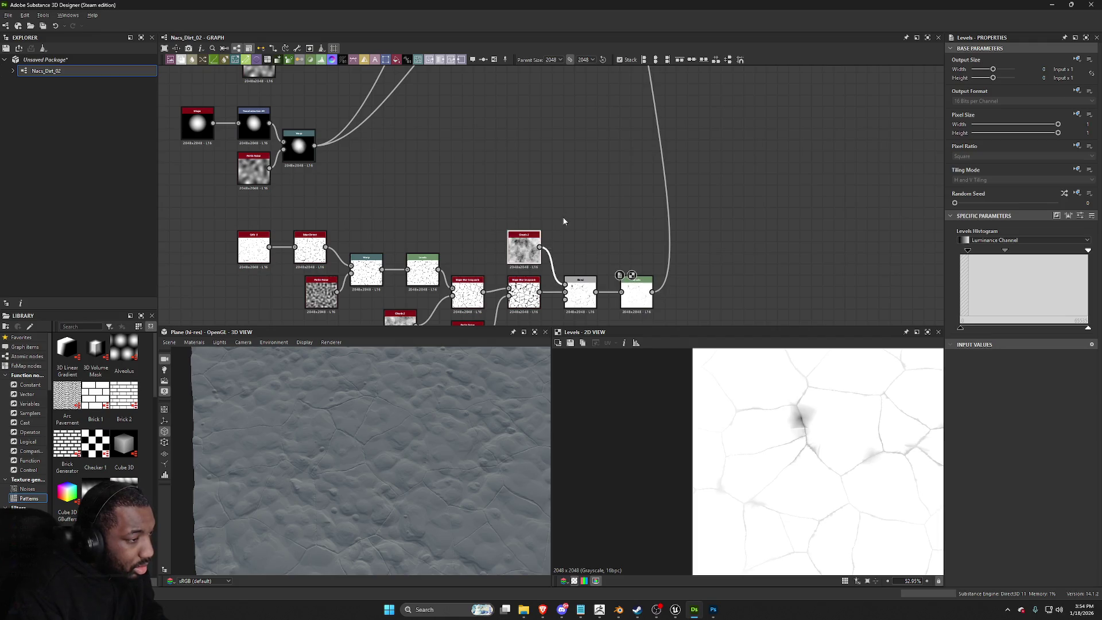
left_click(635, 292)
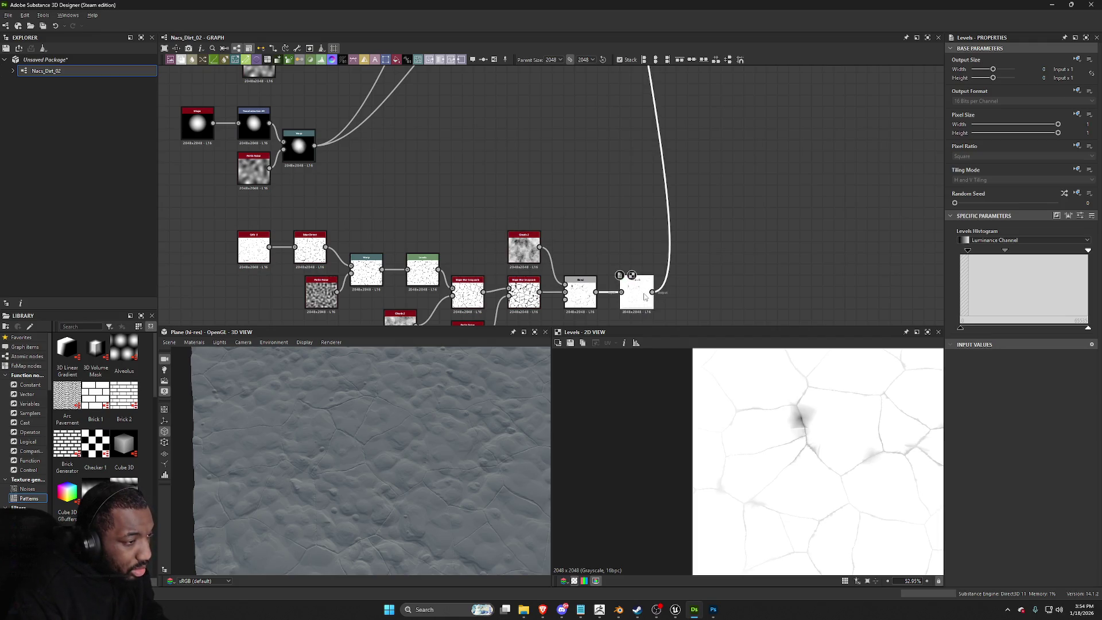
Step: Add a Multidir. Warp Grayscale node after Levels and raise its Intensity to distort the cracks
key("space")
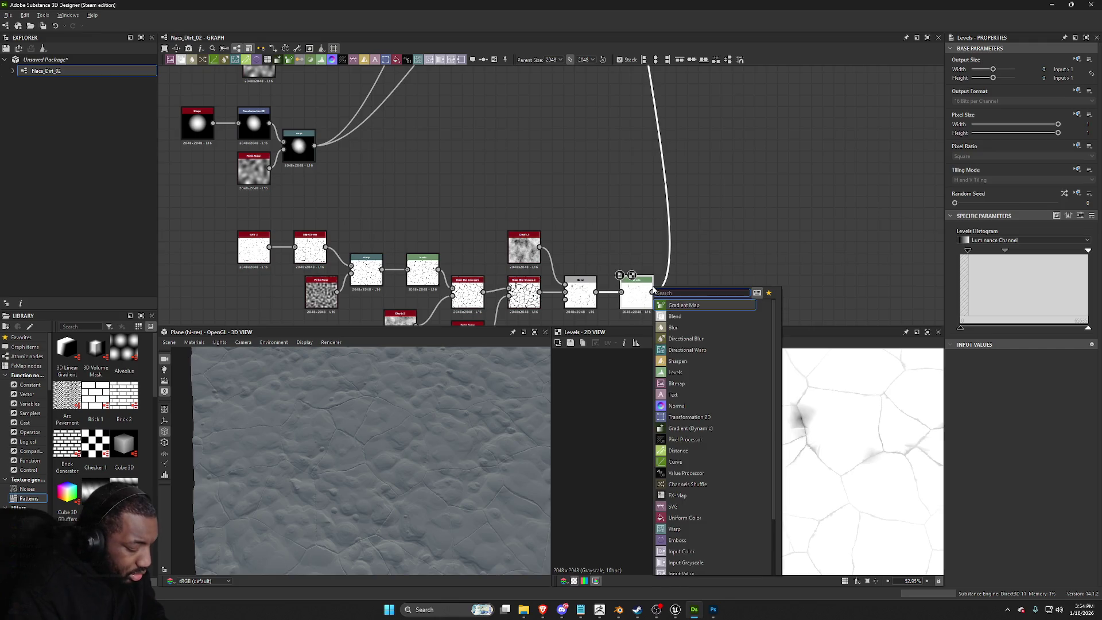
type("war")
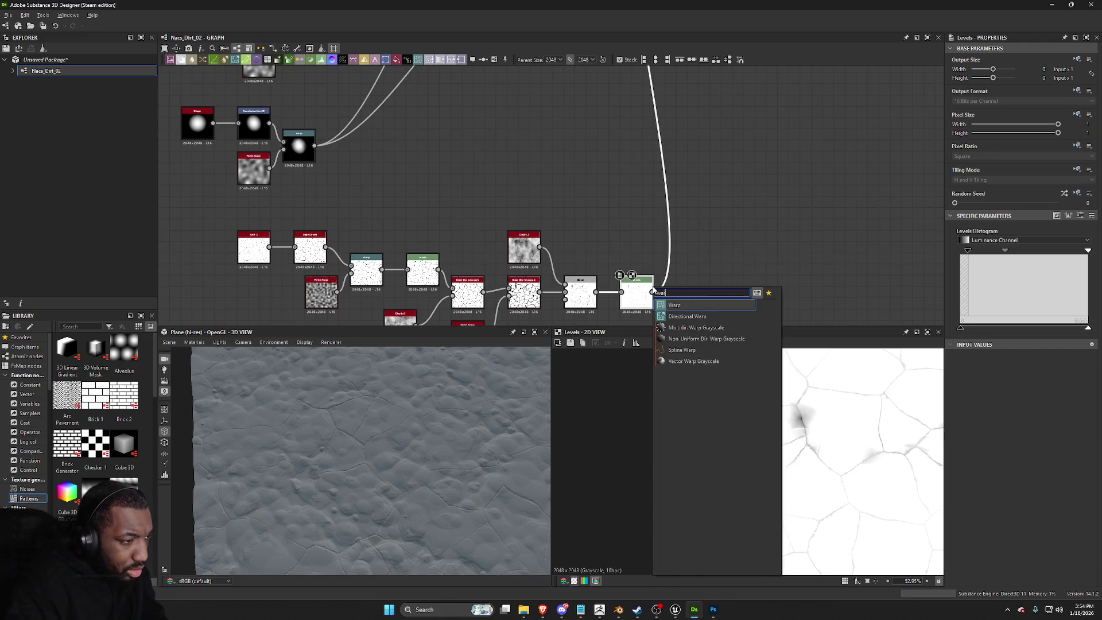
left_click(695, 327)
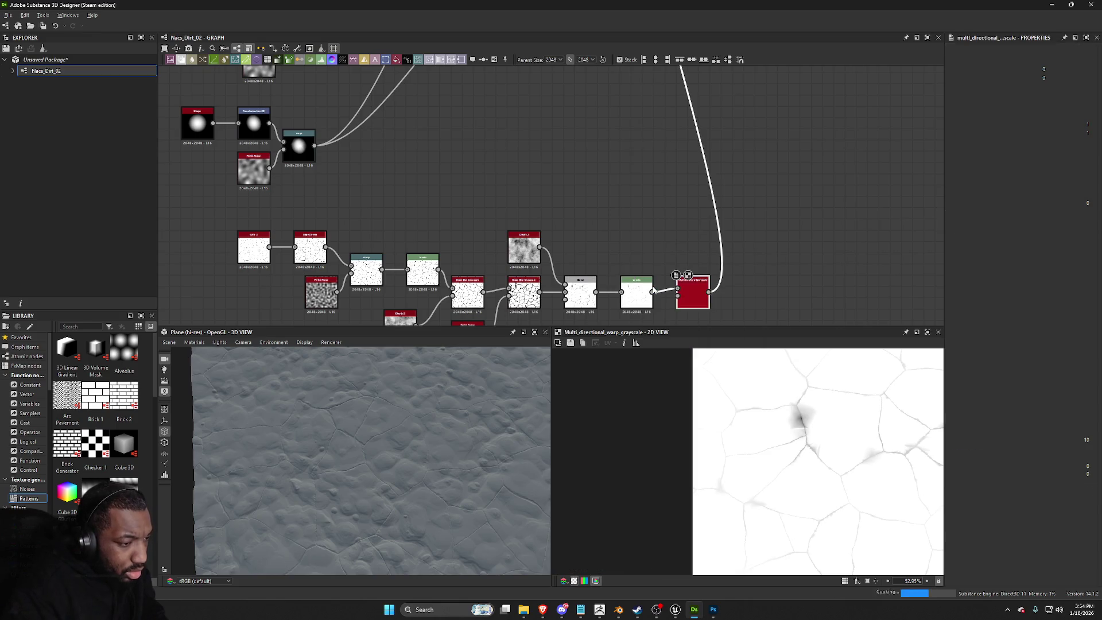
scroll(571, 263, "down", 2)
middle_click_drag(571, 178, 580, 371)
scroll(630, 144, "up", 3)
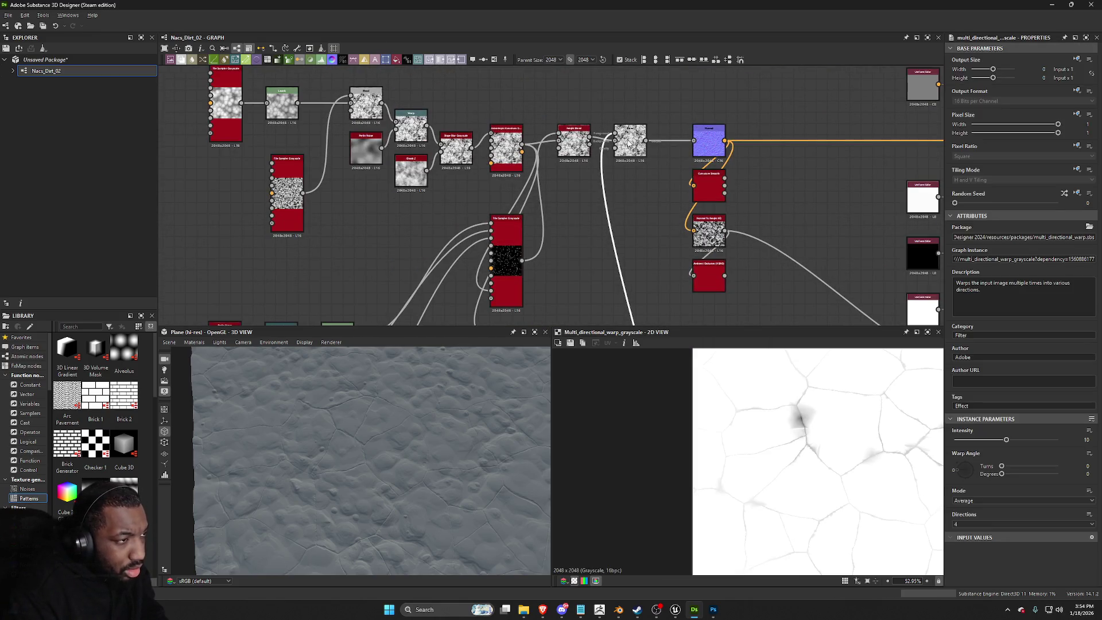
mouse_move(589, 140)
left_mouse_down()
mouse_move(673, 399)
mouse_move(674, 245)
left_mouse_up()
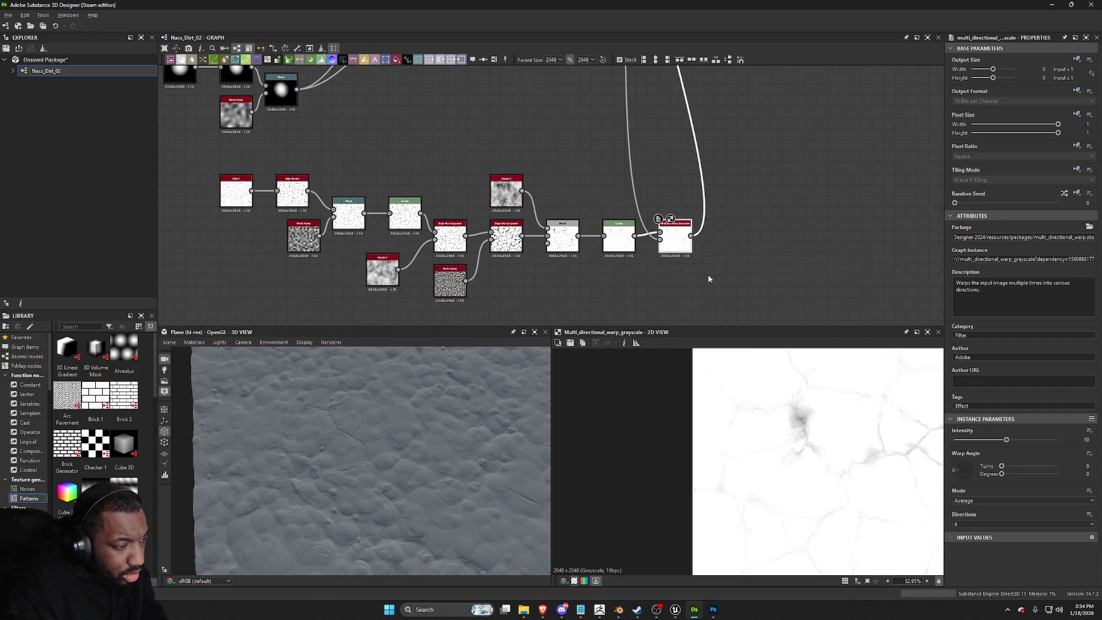
scroll(687, 244, "up", 4)
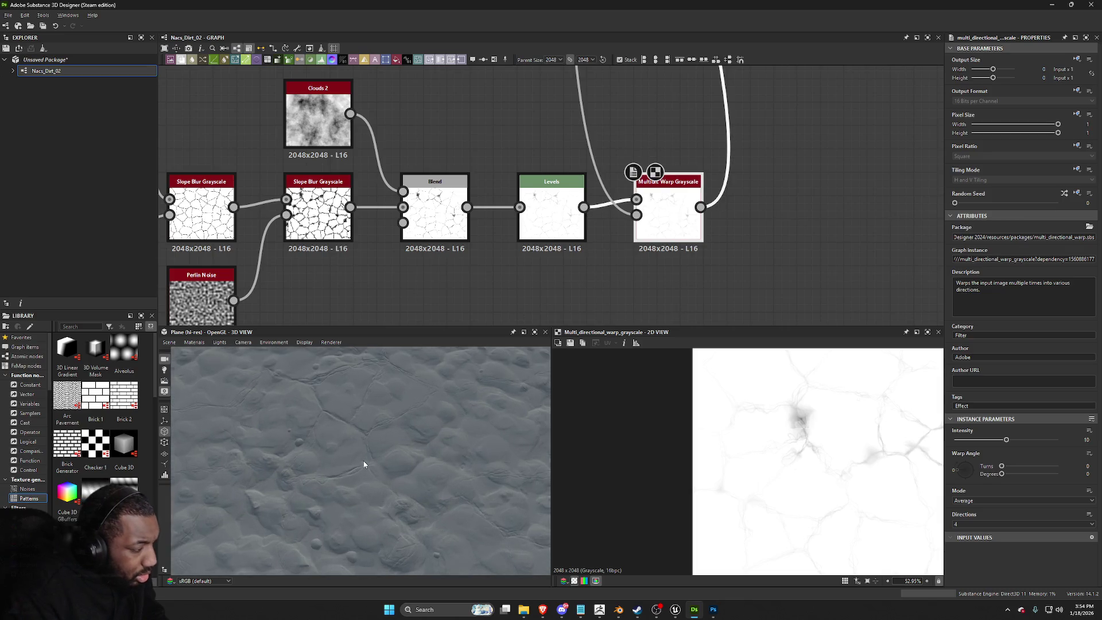
scroll(364, 460, "up", 2)
scroll(367, 463, "up", 3)
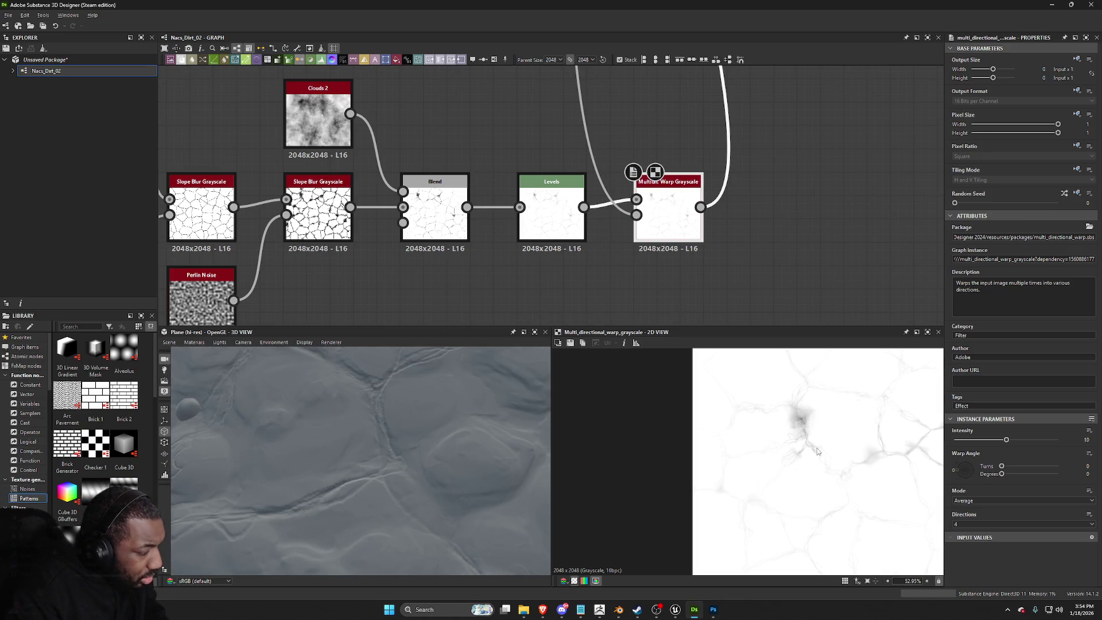
mouse_move(1006, 439)
left_mouse_down()
mouse_move(1058, 440)
mouse_move(967, 439)
mouse_move(980, 467)
mouse_move(995, 466)
left_mouse_up()
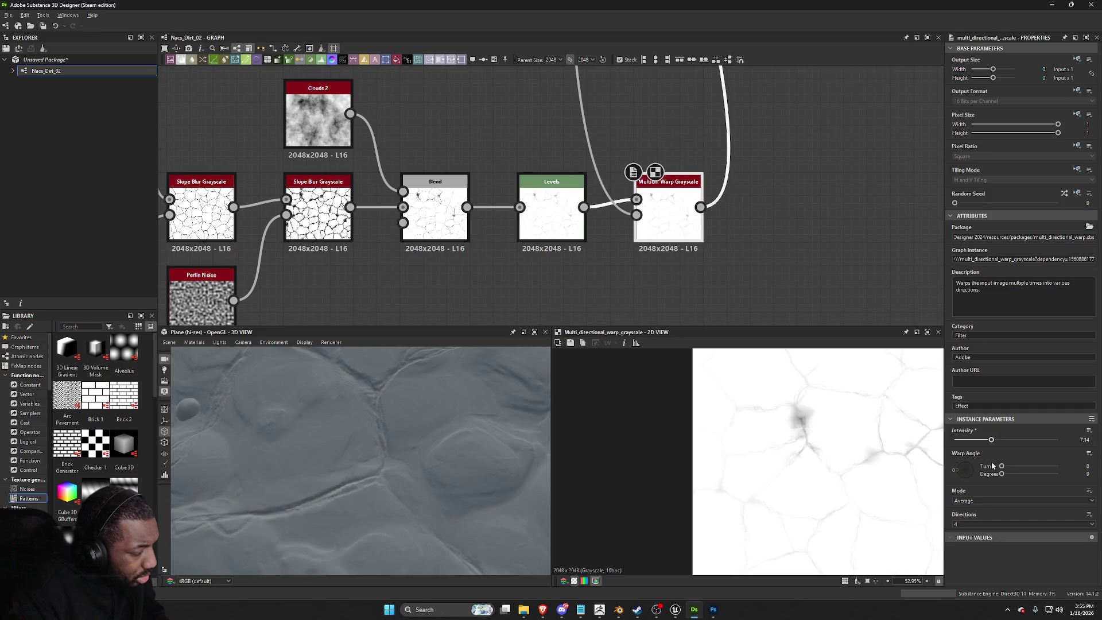
Step: Orbit the 3D preview to inspect the warped cracks, then switch to the Photoshop dirt photo
scroll(383, 472, "down", 8)
left_click_drag(392, 469, 480, 454)
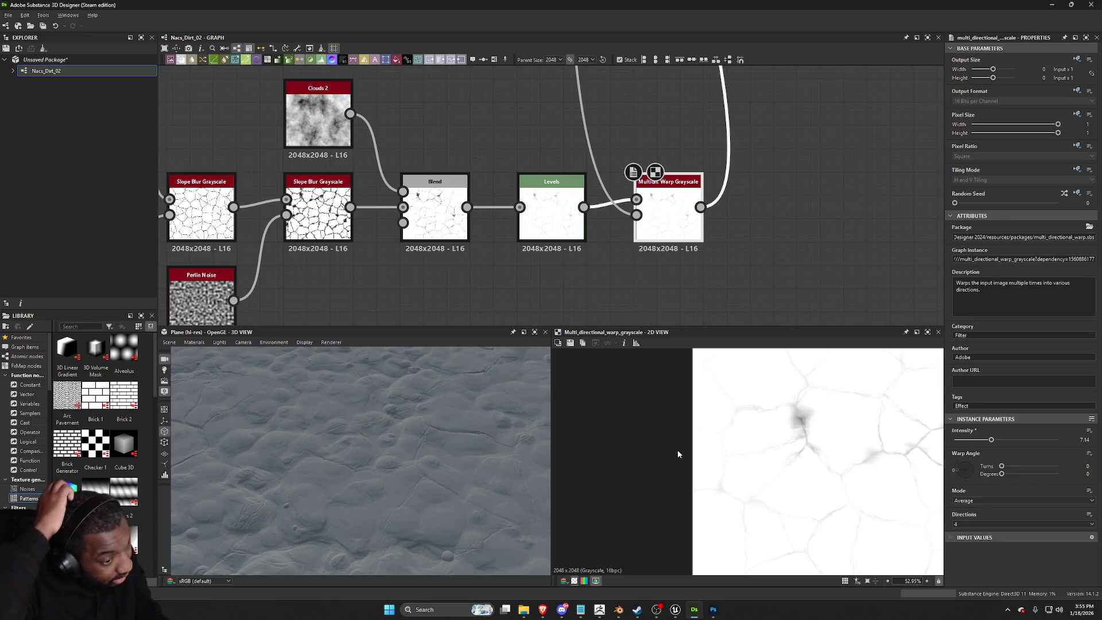
scroll(829, 456, "down", 3)
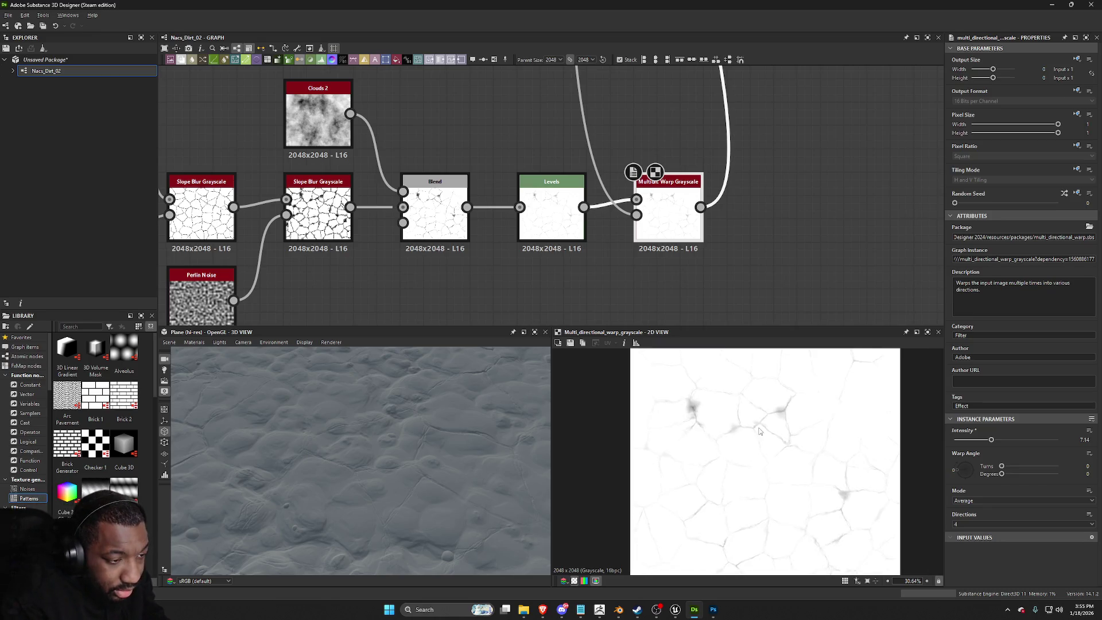
scroll(828, 459, "up", 2)
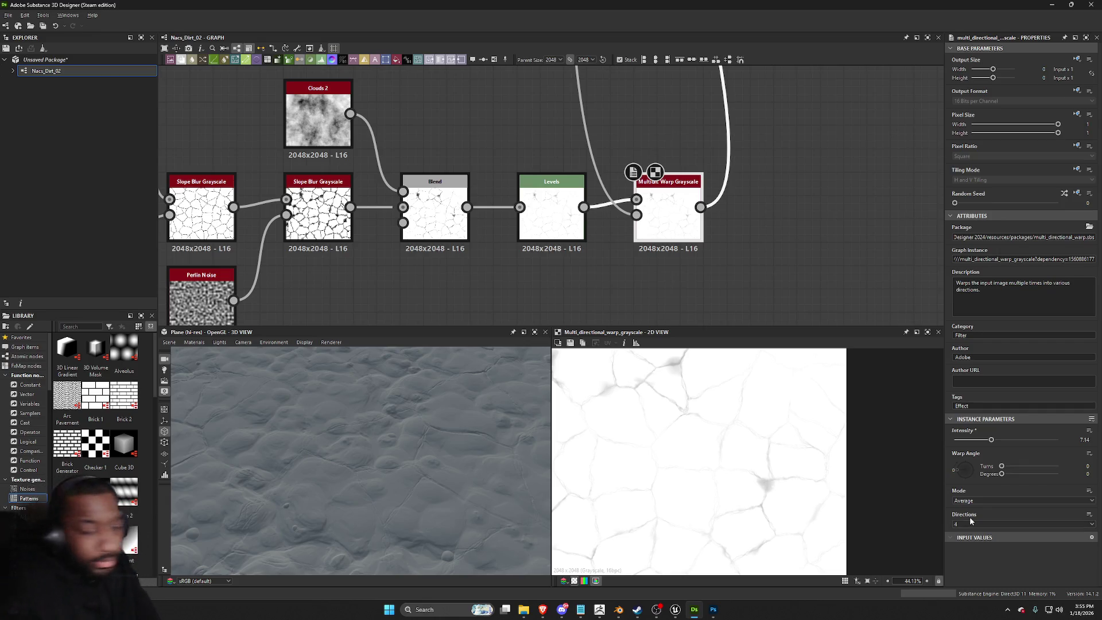
scroll(395, 487, "down", 3)
mouse_move(404, 465)
left_mouse_down()
mouse_move(386, 459)
mouse_move(342, 488)
mouse_move(383, 467)
mouse_move(348, 457)
mouse_move(418, 512)
mouse_move(402, 450)
mouse_move(378, 467)
mouse_move(450, 463)
mouse_move(385, 456)
mouse_move(390, 439)
mouse_move(308, 405)
mouse_move(346, 401)
mouse_move(376, 420)
mouse_move(401, 489)
mouse_move(447, 499)
left_mouse_up()
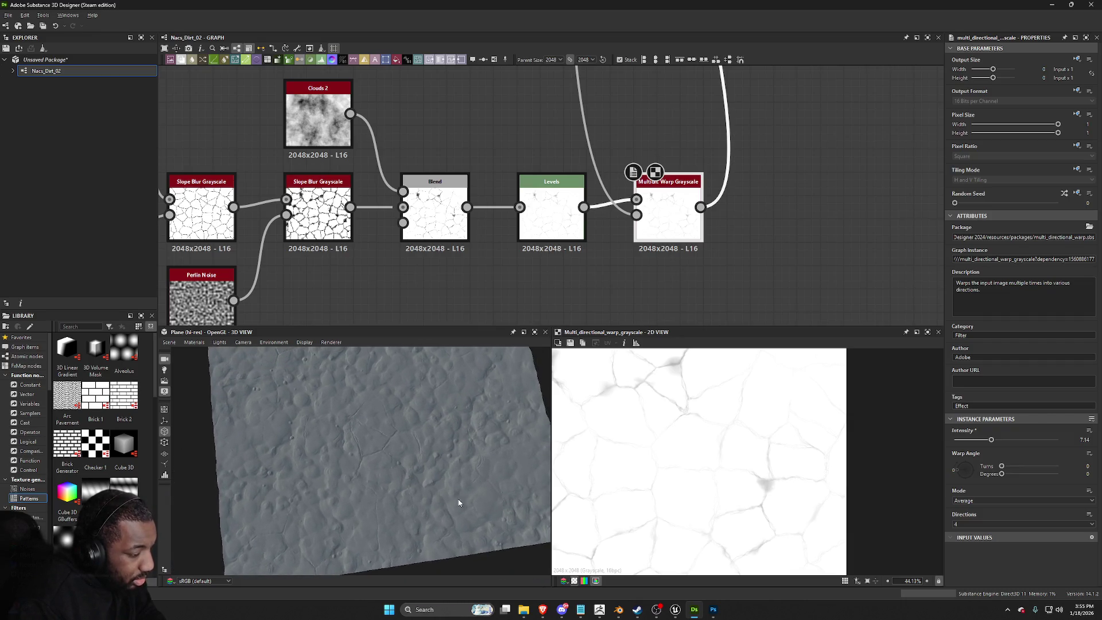
left_click(714, 609)
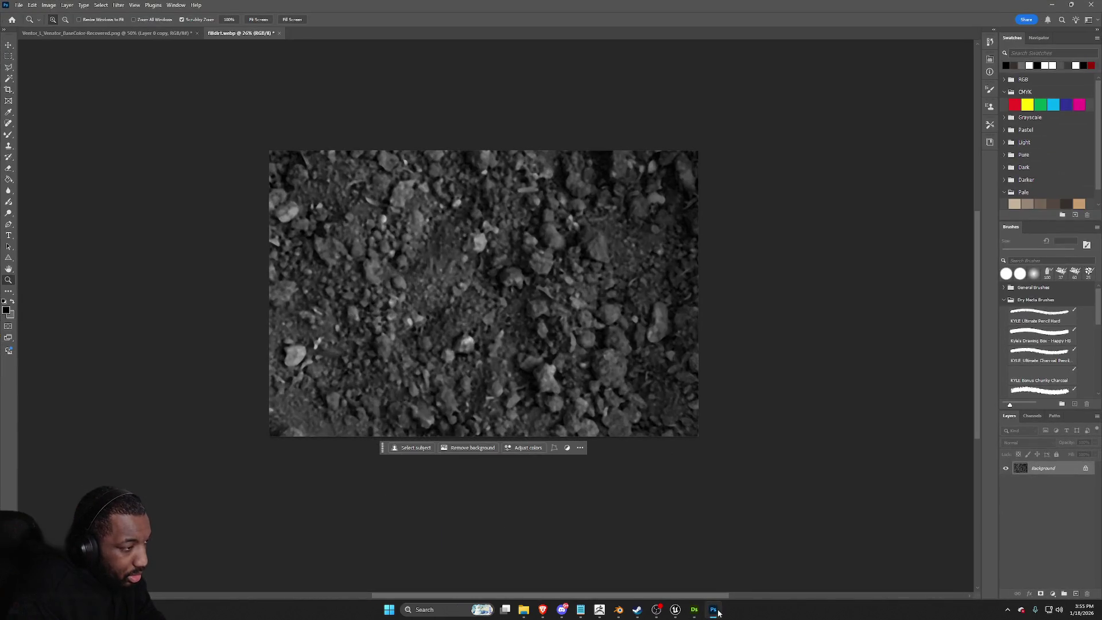
Step: Return to Designer, view the plane near top-down, and pan to the Base Color and Normal outputs
left_click(713, 609)
mouse_move(396, 448)
left_mouse_down()
mouse_move(376, 411)
mouse_move(413, 465)
mouse_move(376, 425)
mouse_move(386, 399)
mouse_move(549, 415)
left_mouse_up()
scroll(543, 167, "down", 5)
mouse_move(543, 167)
middle_mouse_down()
mouse_move(565, 119)
mouse_move(549, 212)
middle_mouse_up()
scroll(706, 156, "up", 3)
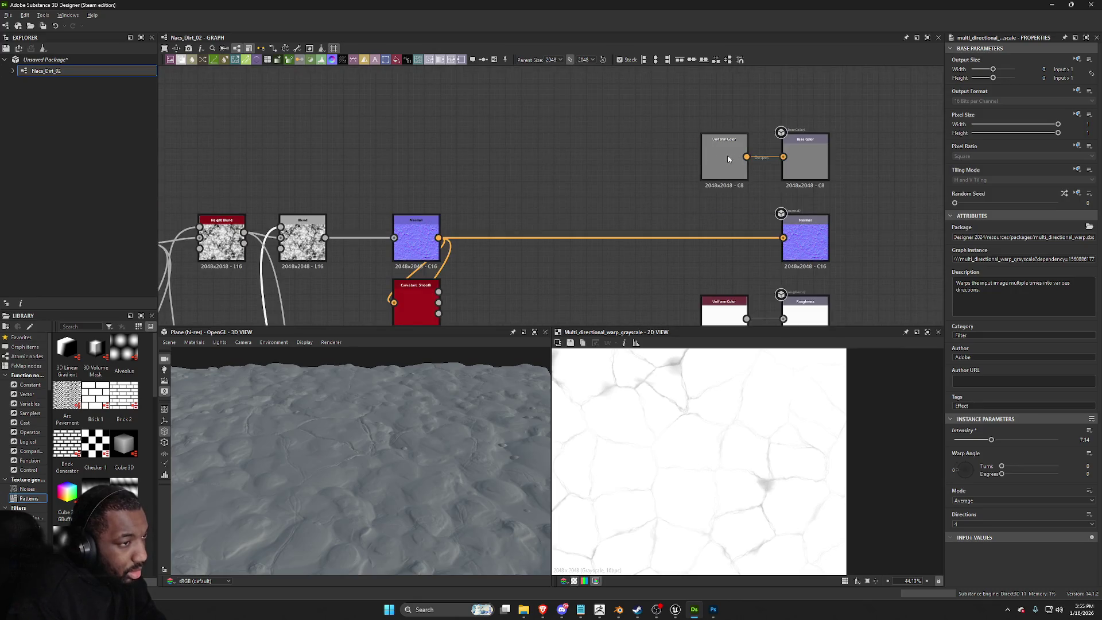
Step: Rearrange the Uniform Color and Base Color nodes and insert a Gradient Map before the color output
middle_click_drag(727, 155, 772, 263)
mouse_move(741, 241)
left_mouse_down()
mouse_move(872, 301)
mouse_move(841, 165)
mouse_move(858, 119)
left_mouse_up()
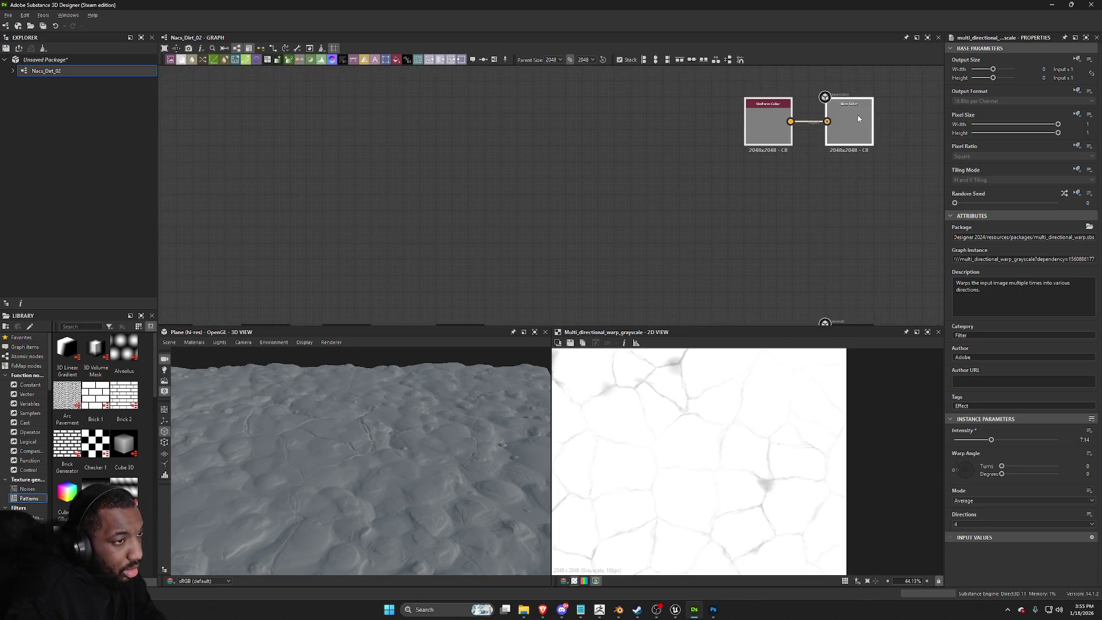
scroll(859, 118, "down", 2)
left_click(766, 145)
mouse_move(766, 146)
left_mouse_down()
mouse_move(485, 149)
mouse_move(489, 130)
left_mouse_up()
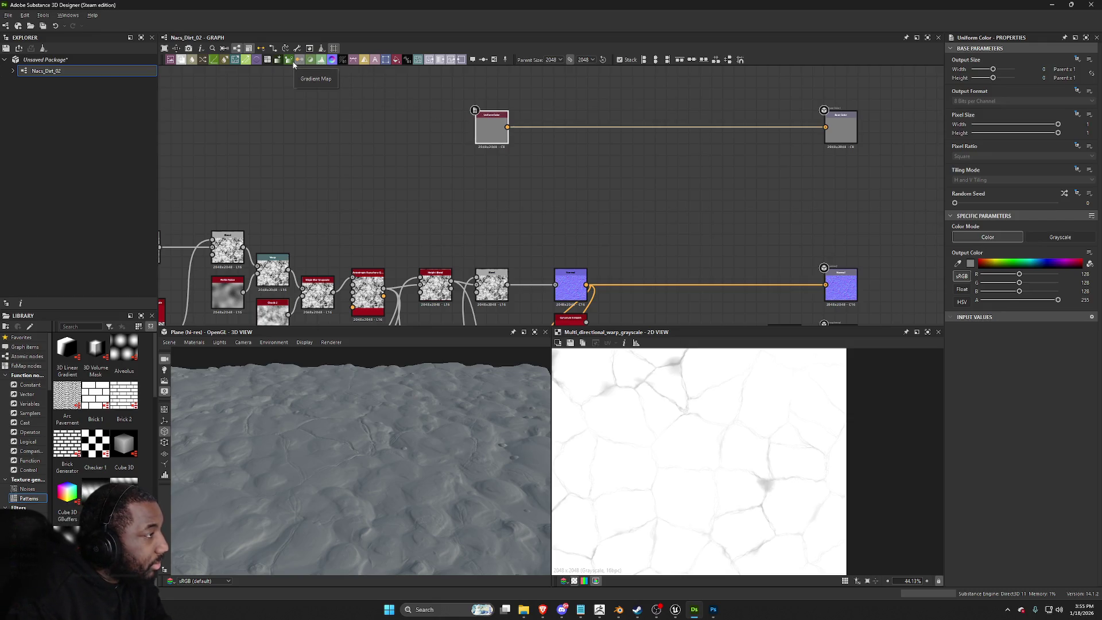
left_click(293, 64)
left_click_drag(487, 127, 508, 192)
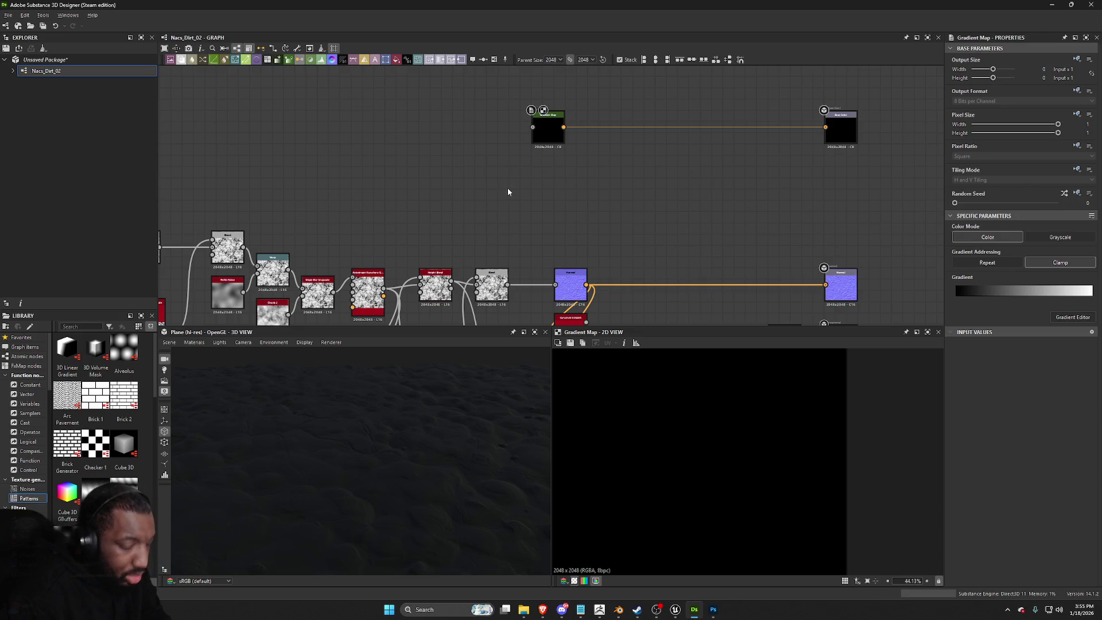
Step: Connect the Blend output into the Gradient Map
scroll(508, 192, "down", 3)
scroll(495, 201, "up", 3)
mouse_move(511, 196)
left_mouse_down()
mouse_move(537, 97)
mouse_move(537, 108)
left_mouse_up()
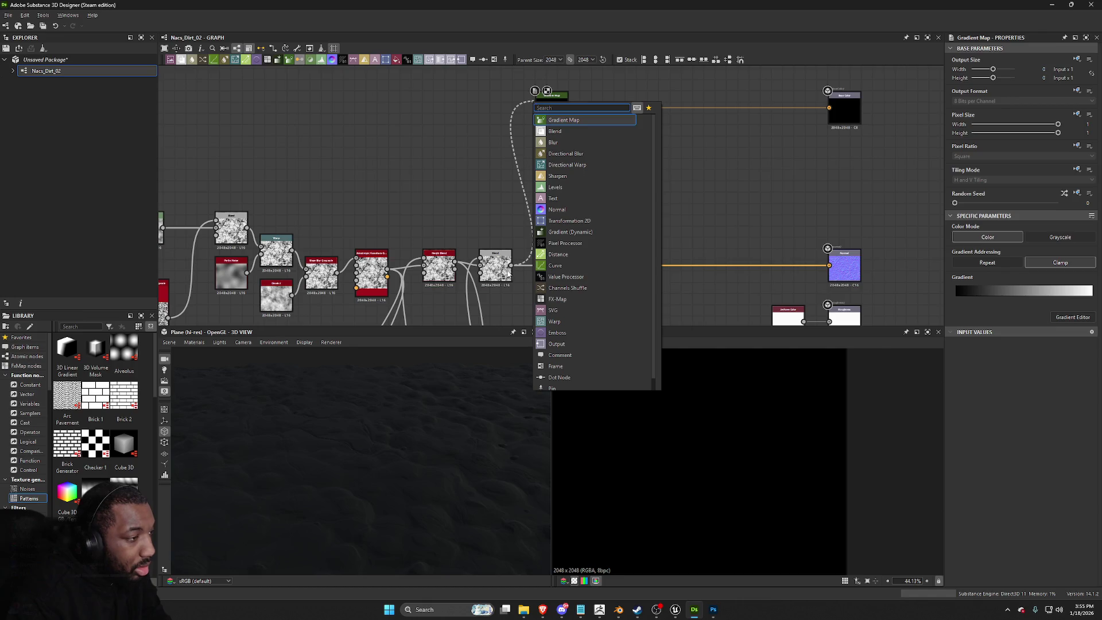
key("Escape")
left_click_drag(512, 265, 536, 107)
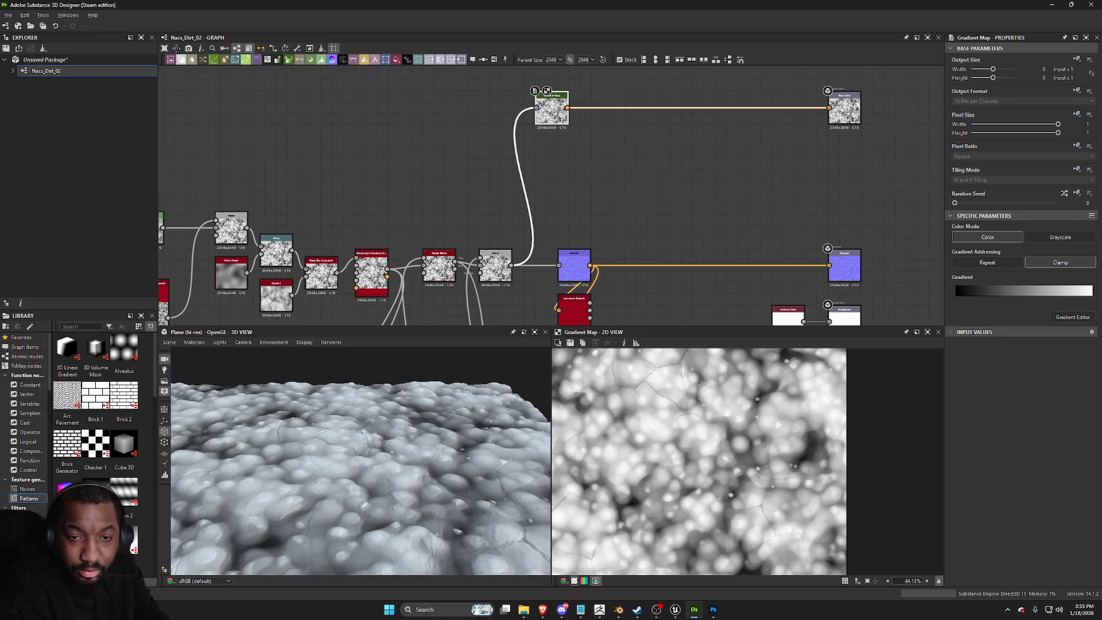
Step: Snip the dirt photo in Photoshop with Win+Shift+S and return to Designer
key("alt+Tab")
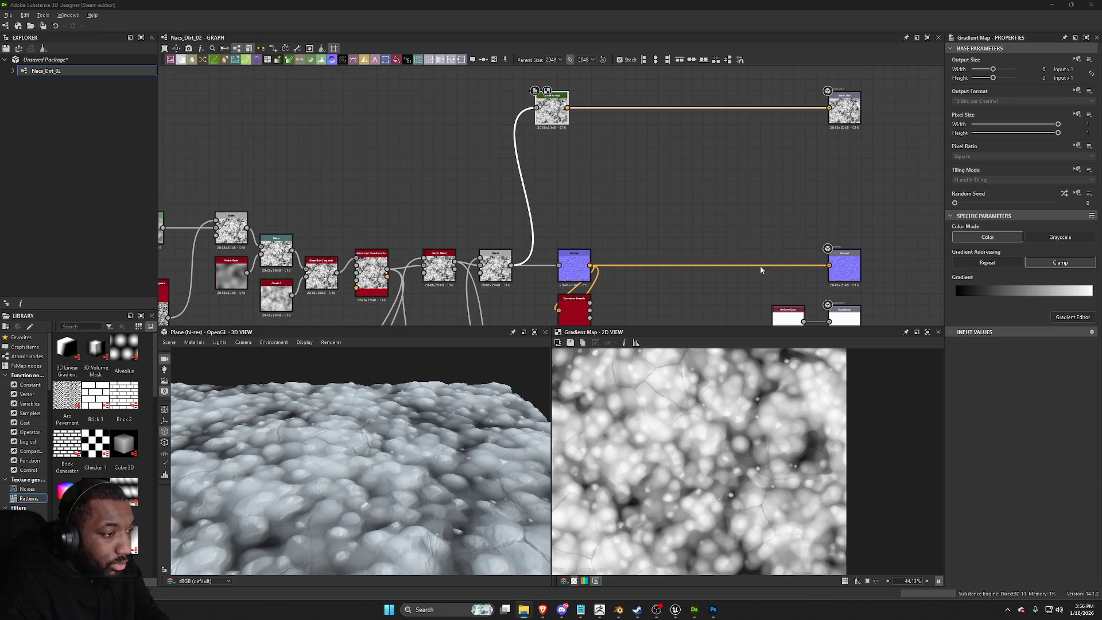
key("alt+Tab")
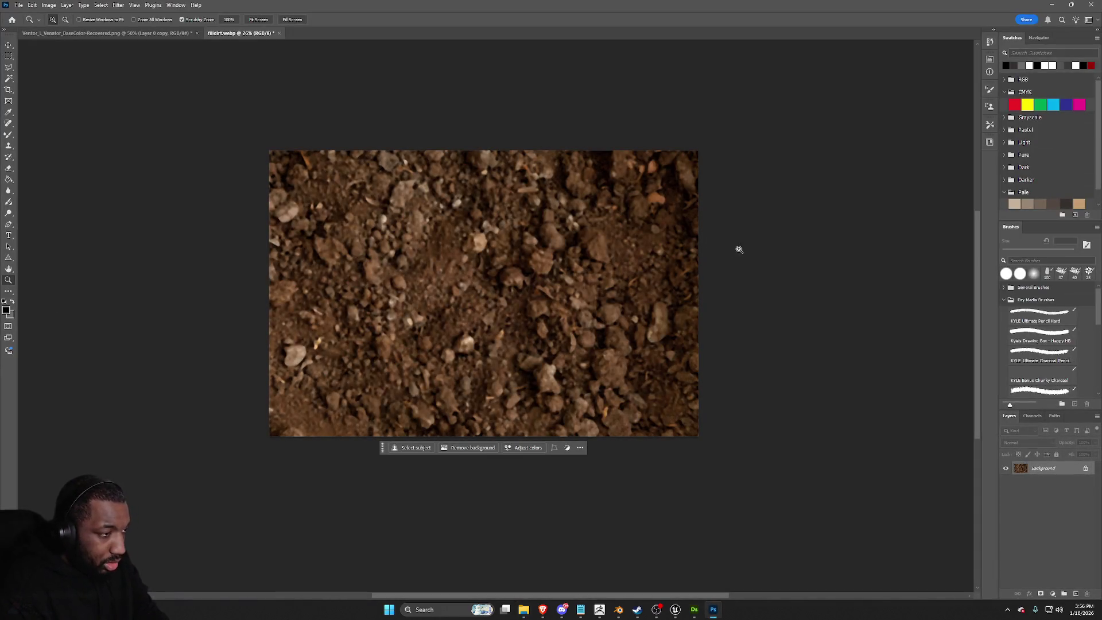
key("super+shift+s")
left_click_drag(699, 435, 281, 152)
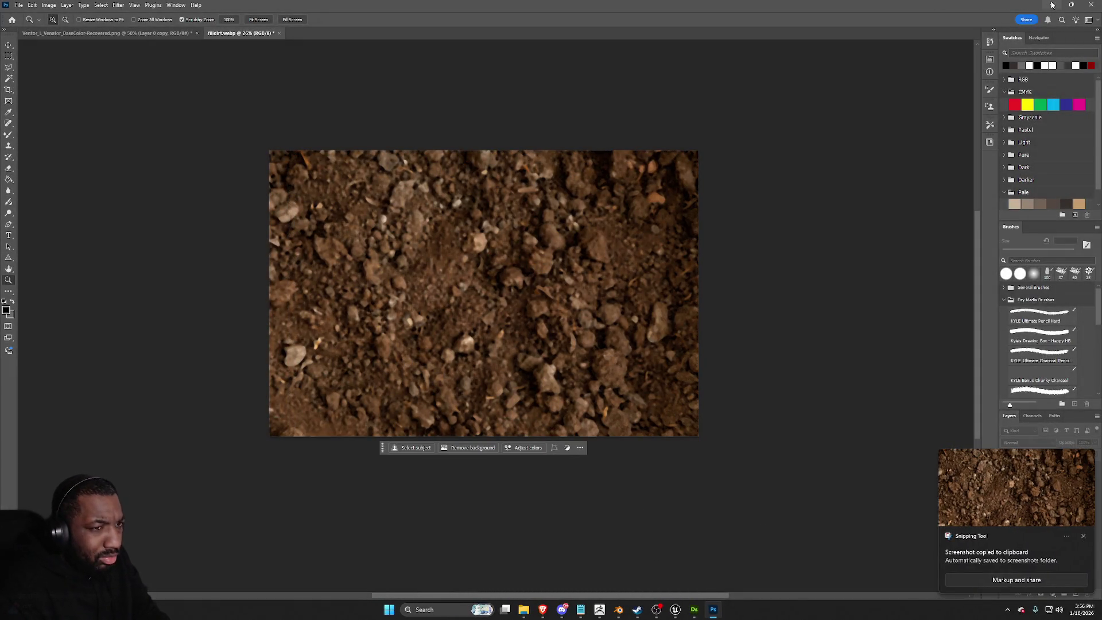
key("alt+Tab")
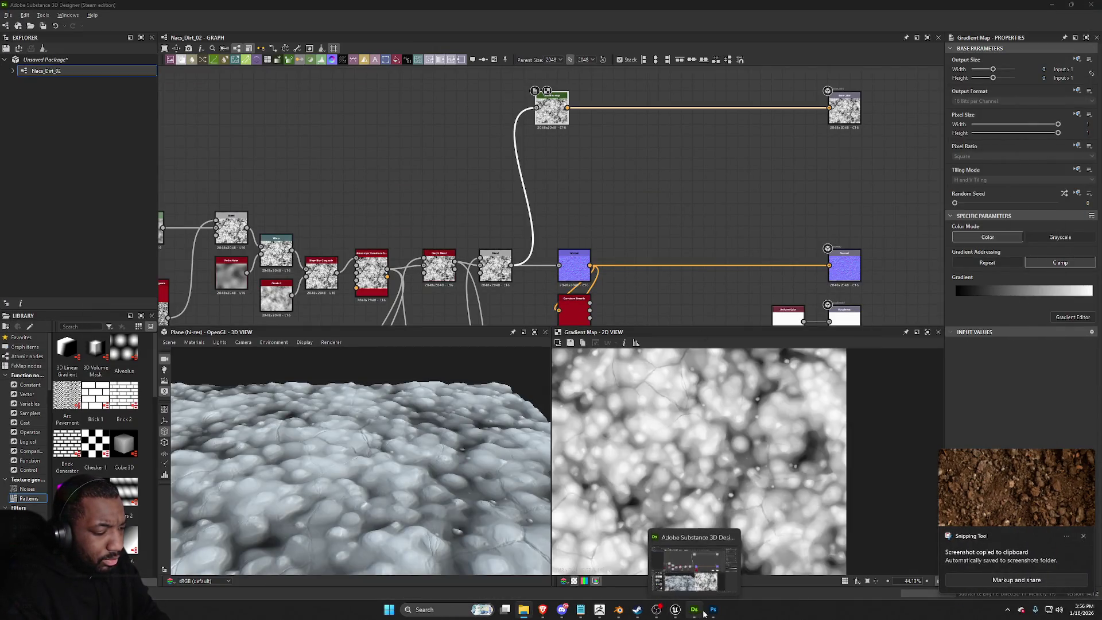
Step: Launch PureRef from the system search and dismiss the autosave recovery prompt
mouse_move(592, 612)
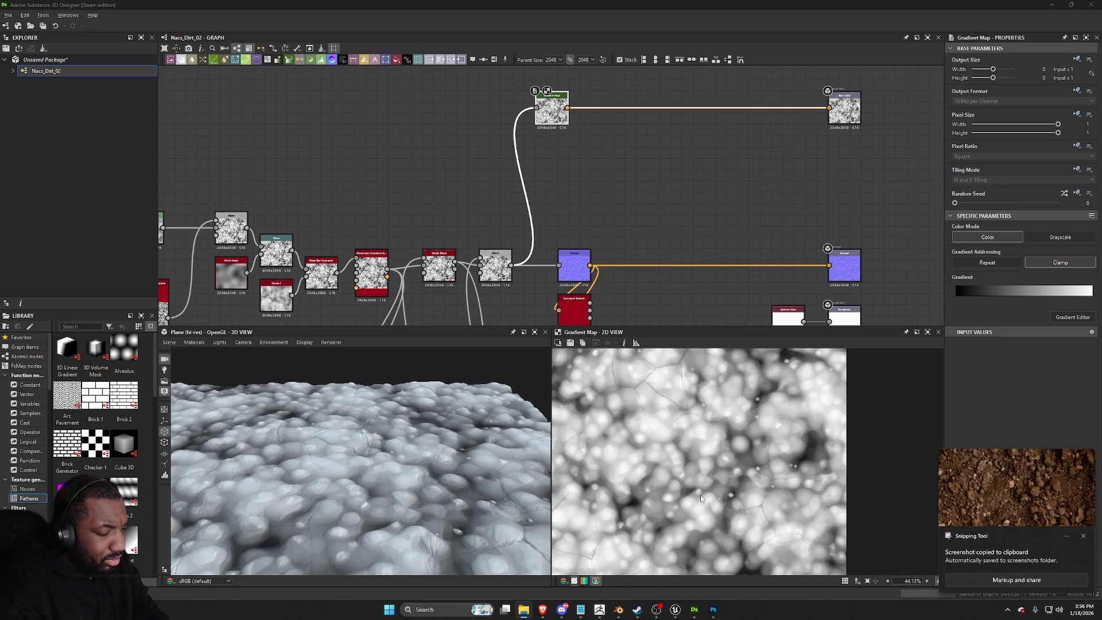
key("super")
type("p")
key("BackSpace")
type("ure")
key("Return")
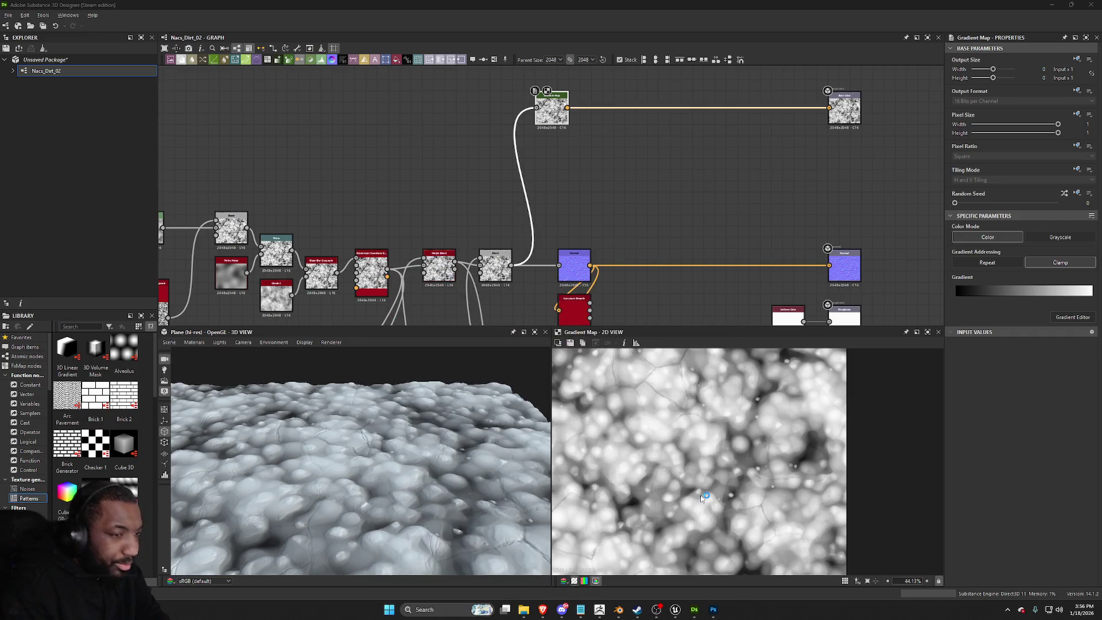
left_click(602, 270)
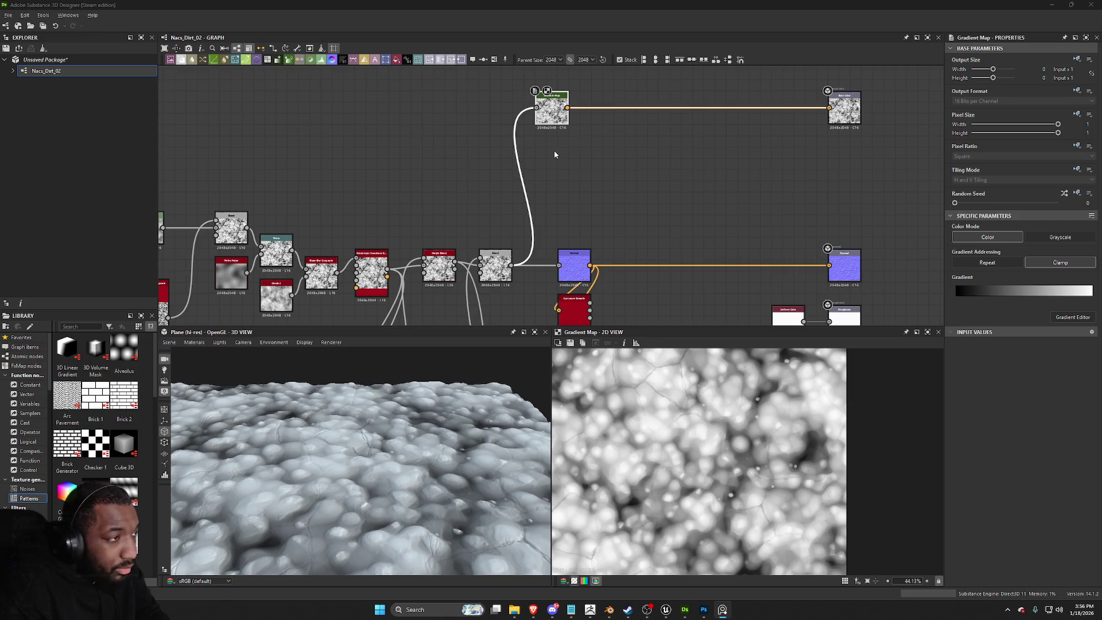
Step: Add a key to the Gradient Map's gradient, slide it right, and open the Gradient Editor
left_click(993, 291)
mouse_move(997, 294)
left_mouse_down()
mouse_move(1030, 297)
mouse_move(1019, 295)
left_mouse_up()
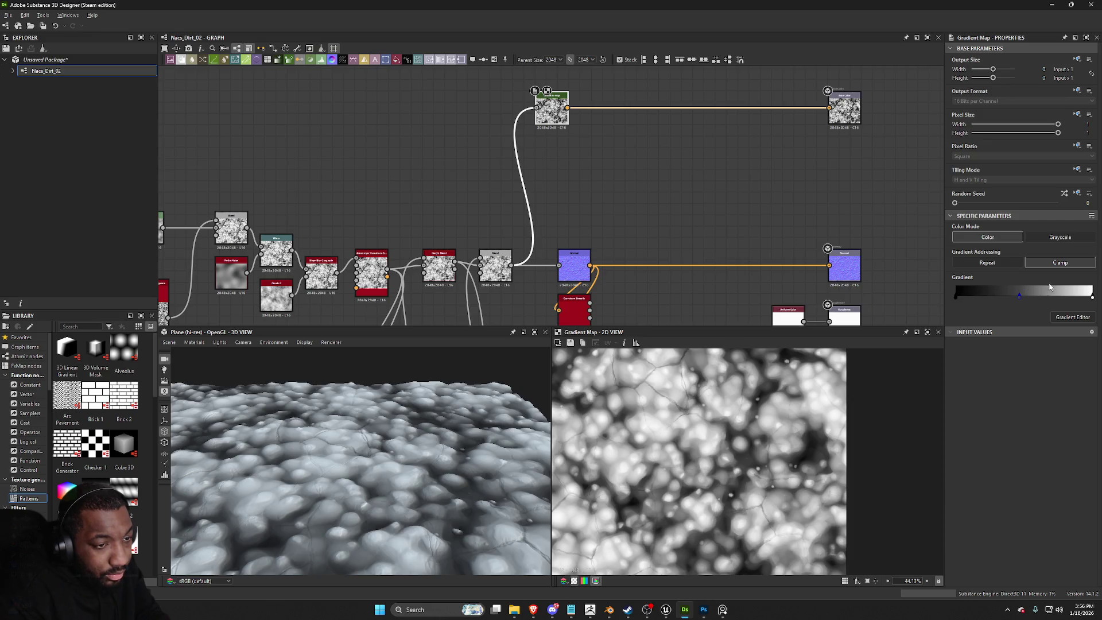
left_click(1063, 319)
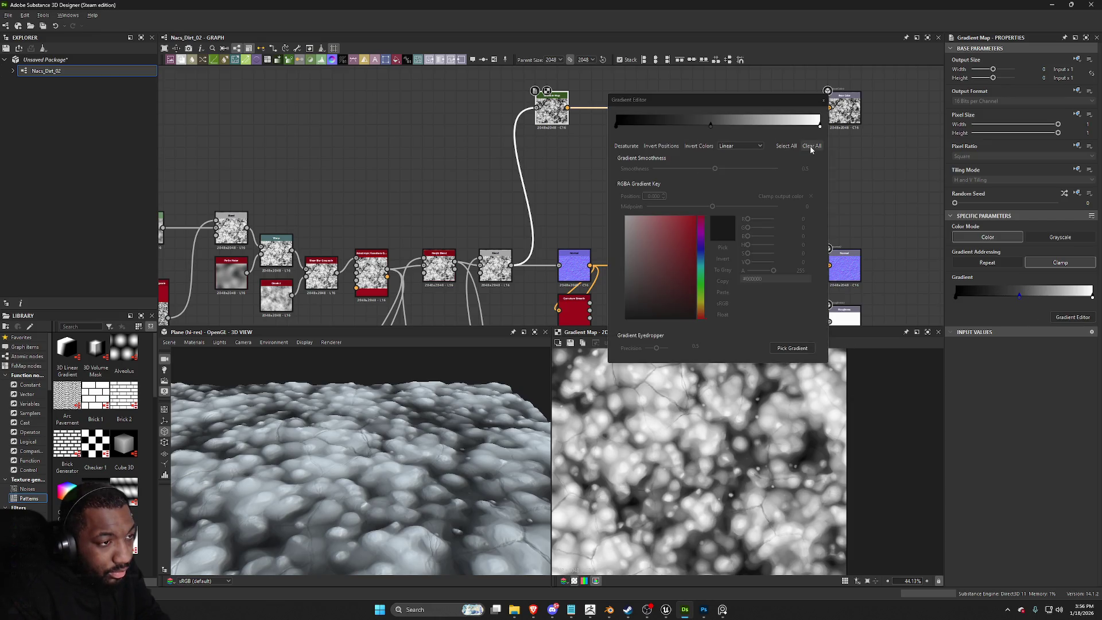
Step: Clear all gradient keys, pick the dirt gradient and invert the key positions
left_click(810, 146)
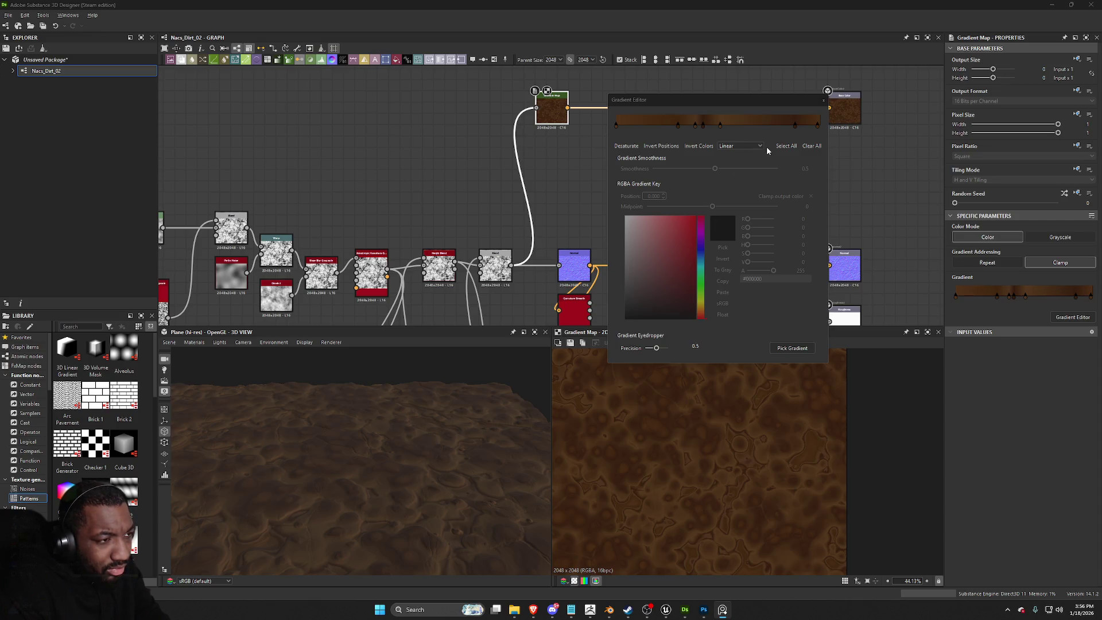
left_click(668, 148)
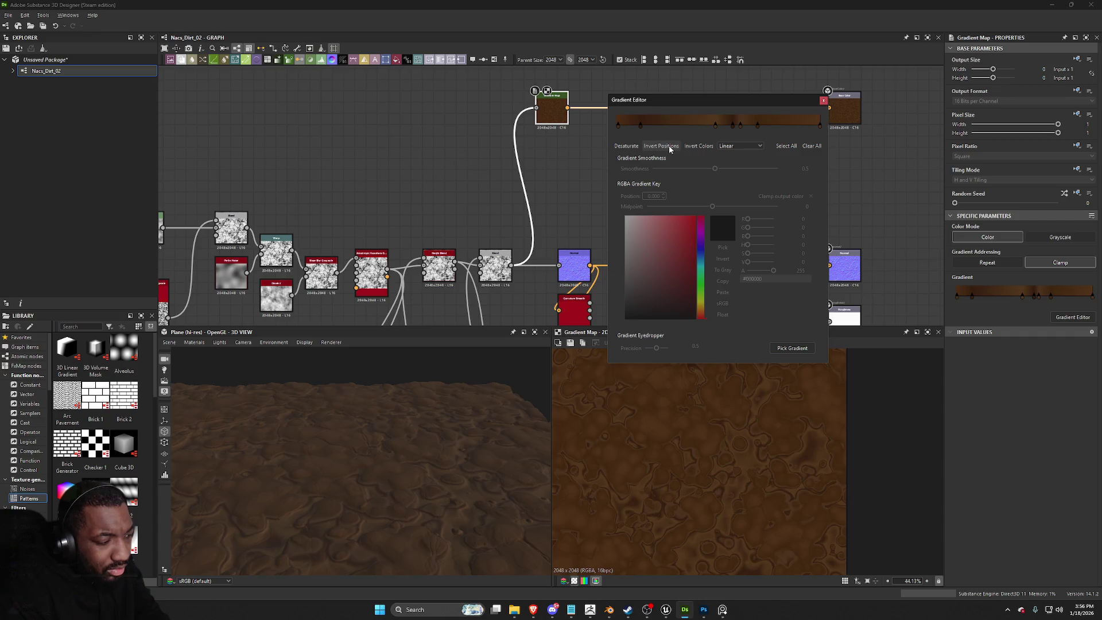
mouse_move(407, 426)
left_mouse_down()
mouse_move(389, 488)
mouse_move(443, 477)
left_mouse_up()
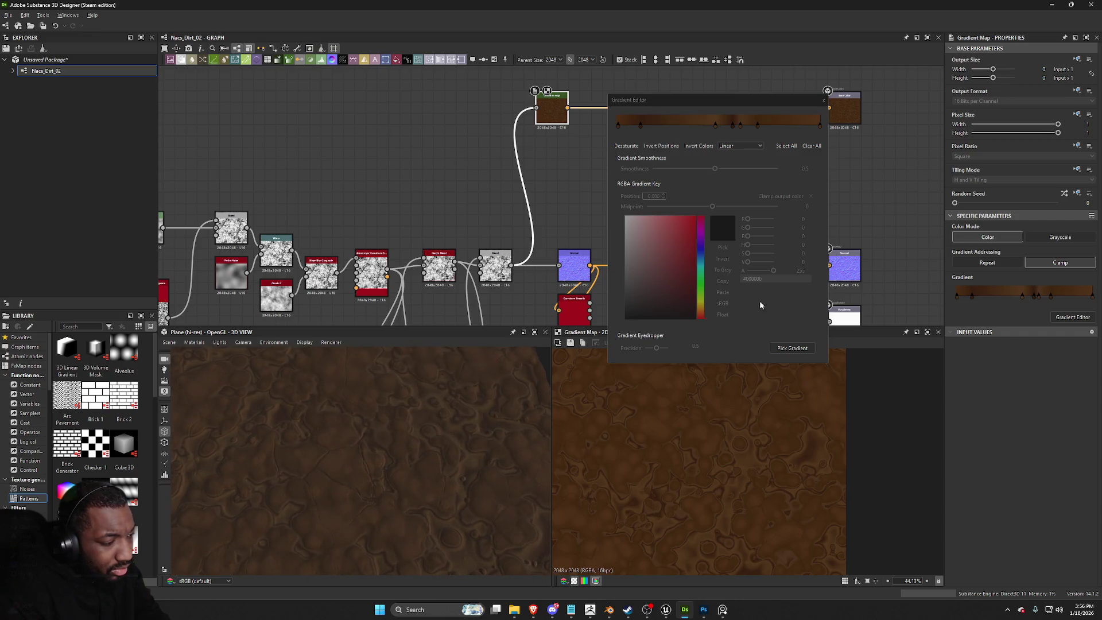
left_click(735, 132)
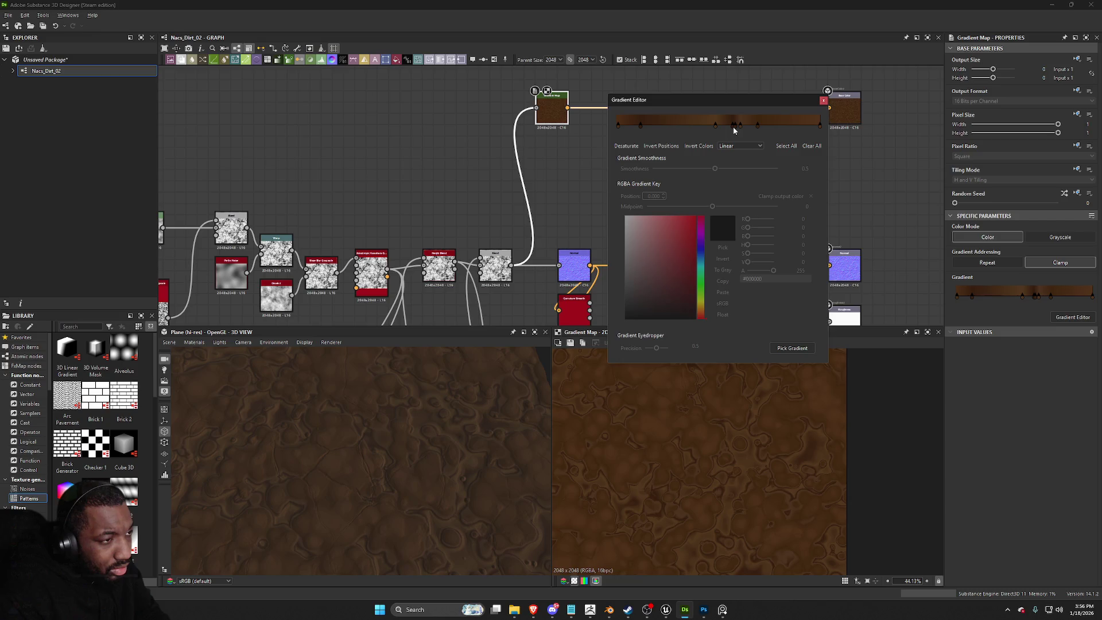
Step: Delete four extra gradient keys and move two dark keys to 0.183 and 0.385
left_click(734, 131)
key("Delete")
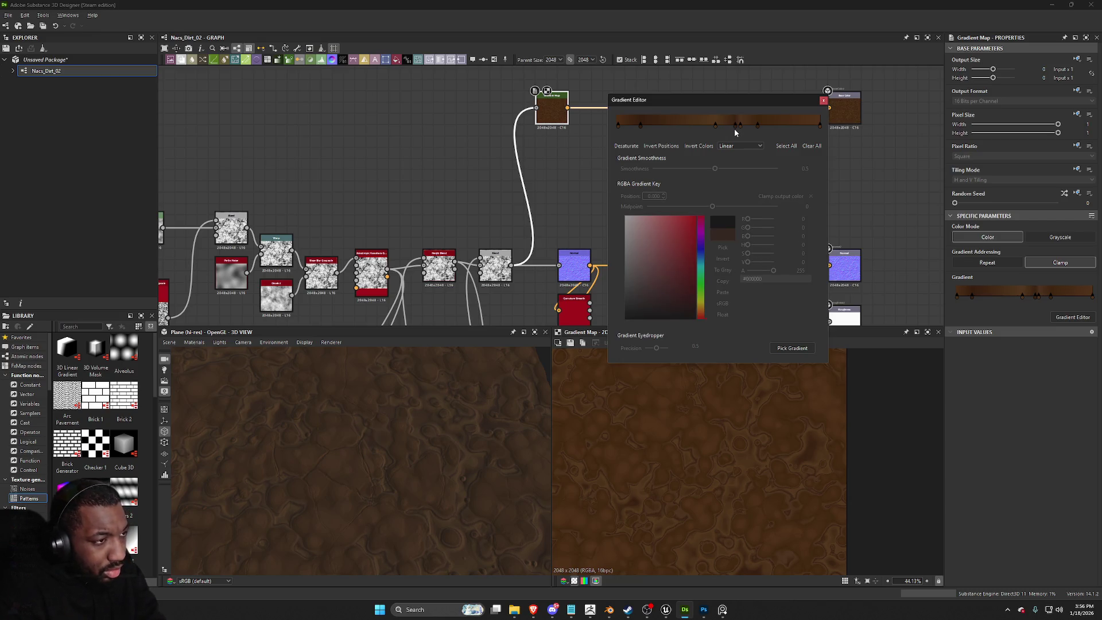
left_click(735, 126)
key("Delete")
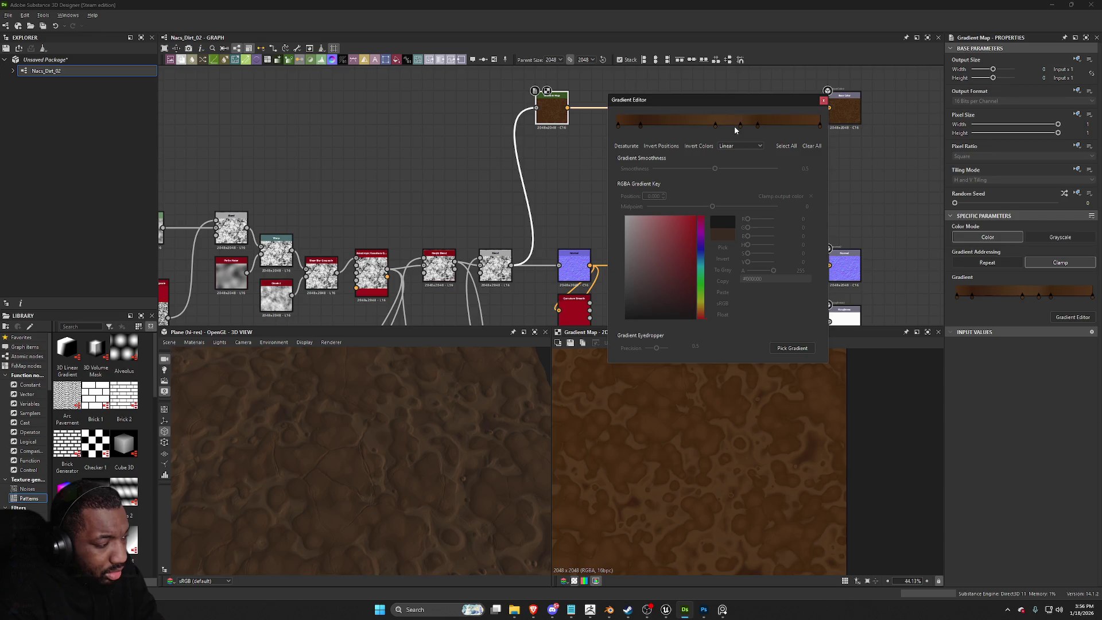
left_click(739, 126)
key("Delete")
left_click(715, 126)
key("Delete")
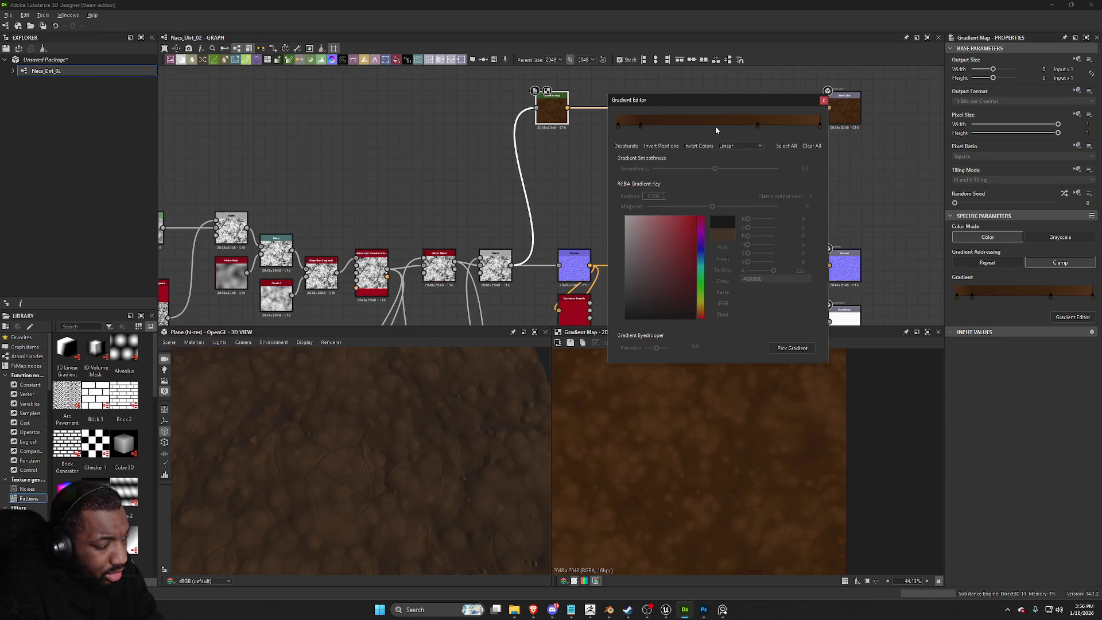
mouse_move(640, 126)
left_mouse_down()
mouse_move(701, 132)
mouse_move(631, 135)
mouse_move(652, 135)
left_mouse_up()
left_click_drag(758, 125, 686, 128)
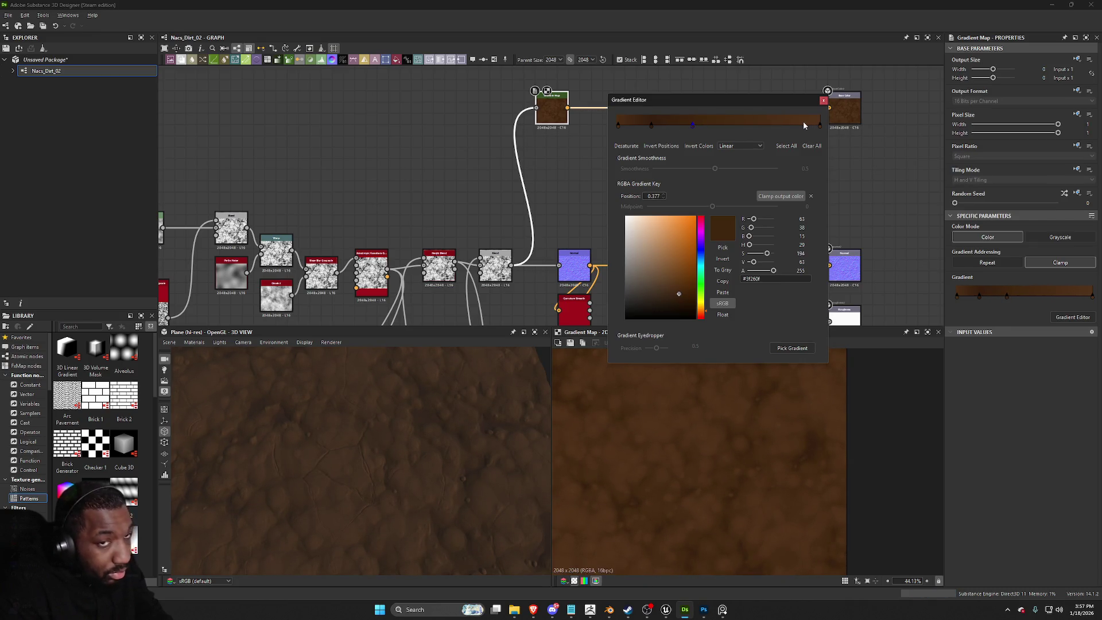
Step: Insert a Blend node after the brown dirt Gradient Map
left_click(824, 102)
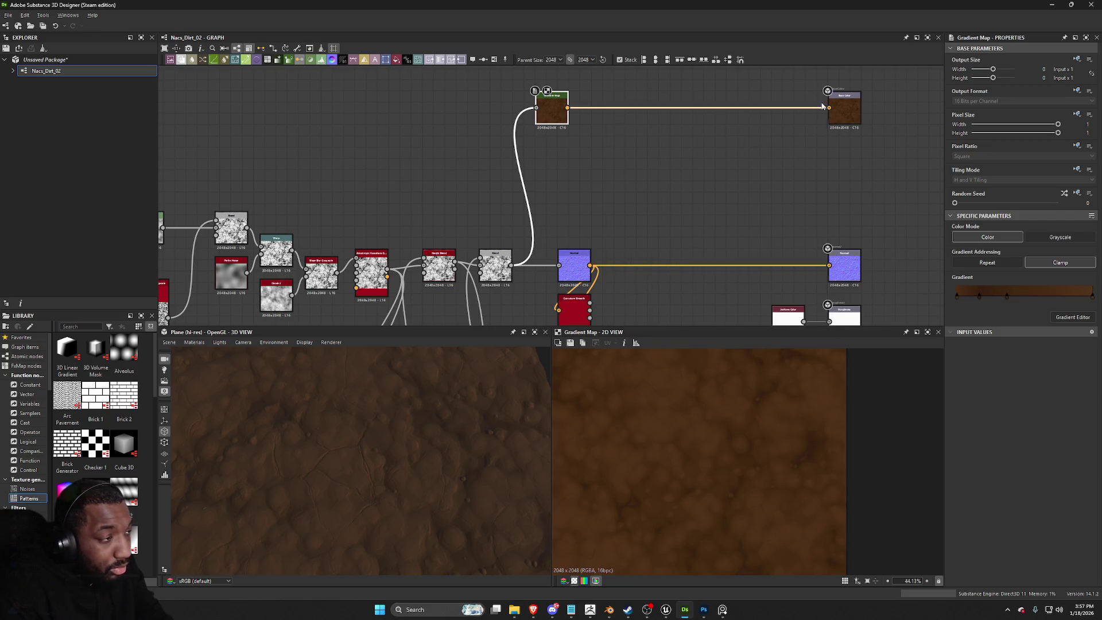
scroll(508, 241, "down", 3)
scroll(507, 241, "up", 2)
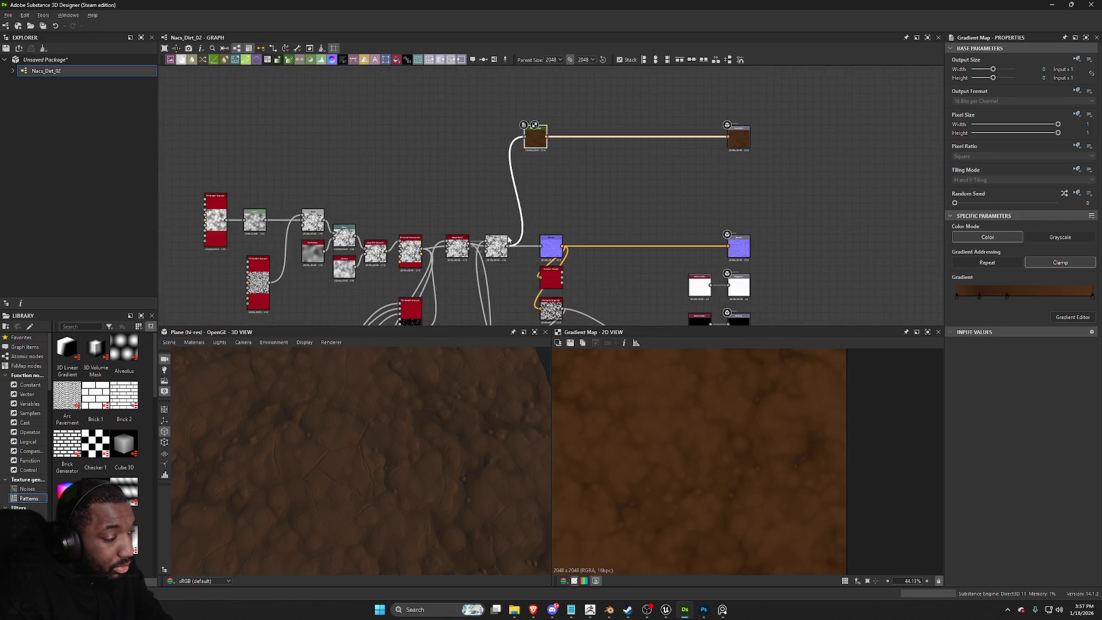
scroll(507, 241, "up", 2)
key("space")
type("ble")
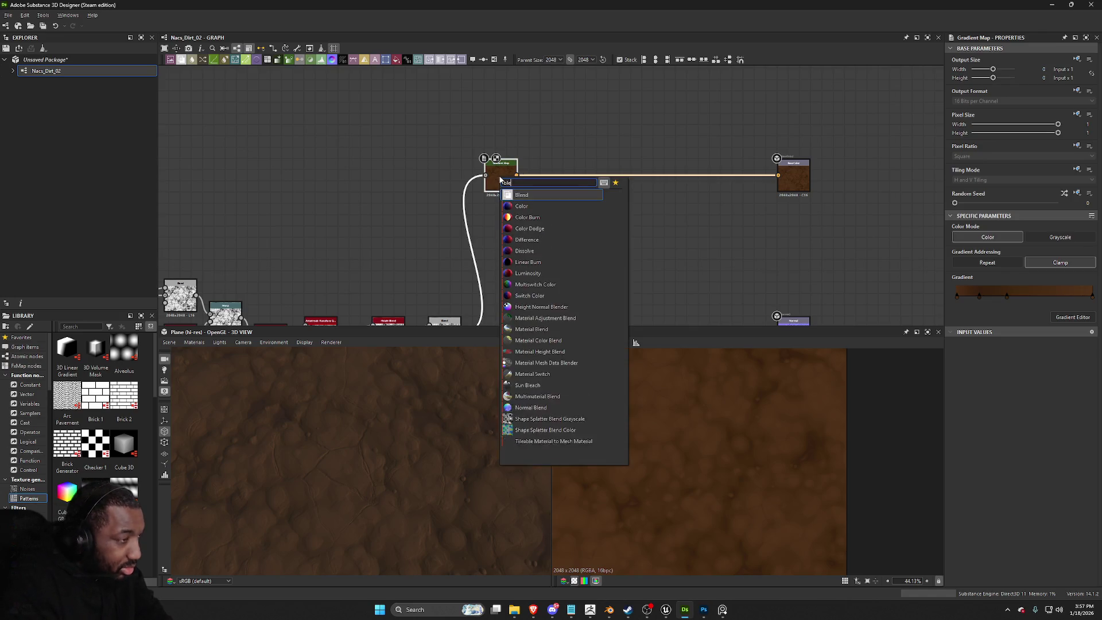
key("Return")
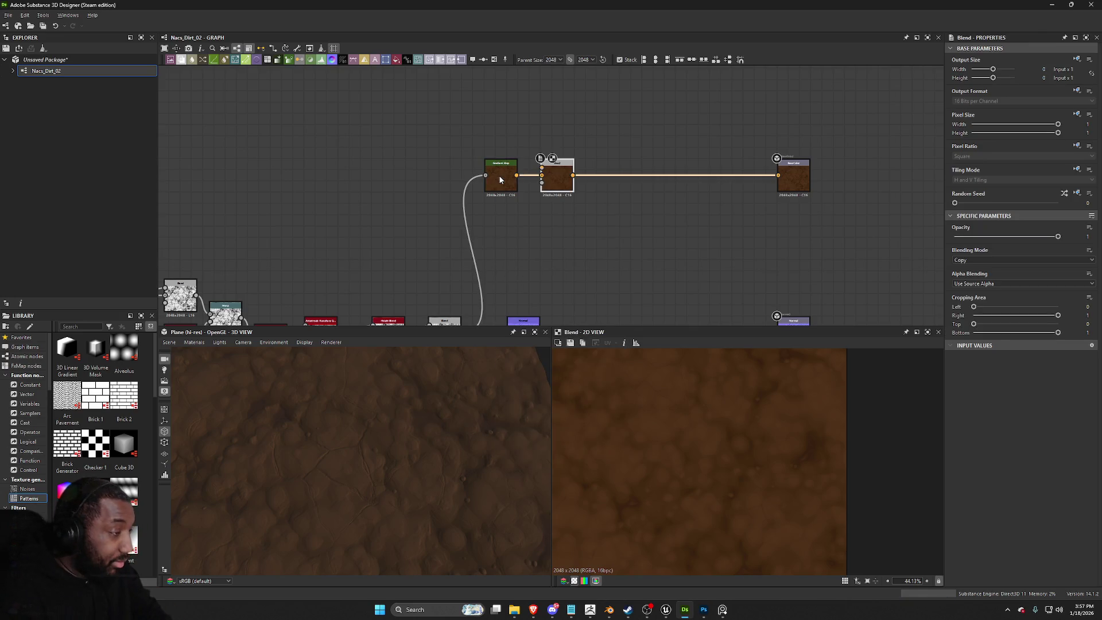
Step: Feed the Curvature Smooth output through a new Gradient Map into the Blend
left_click(290, 61)
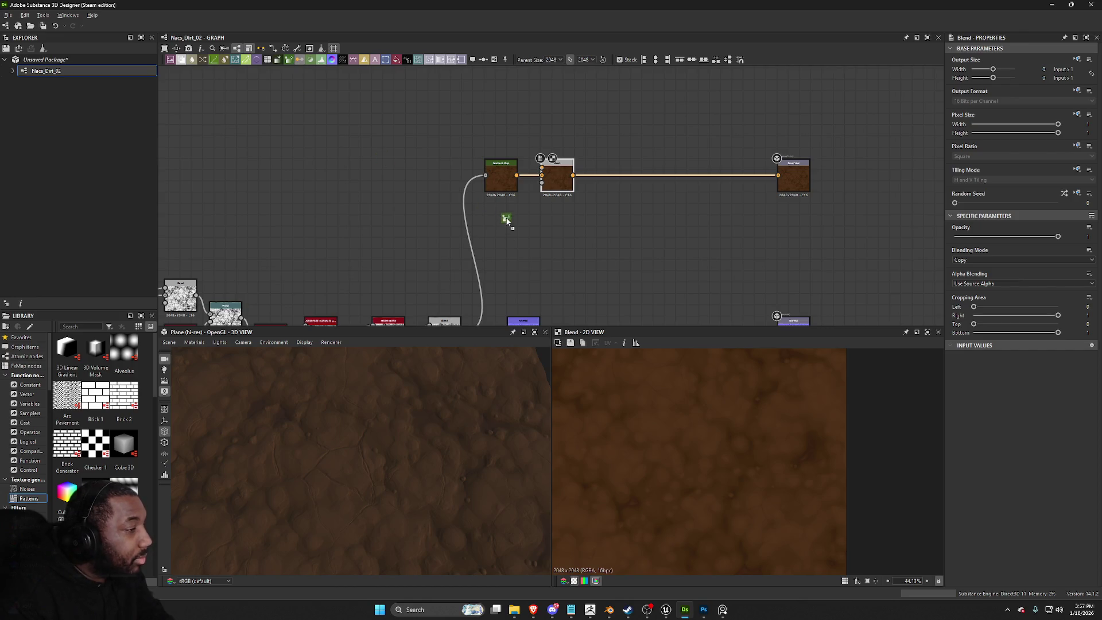
scroll(505, 216, "down", 3)
scroll(521, 126, "up", 2)
scroll(521, 126, "up", 3)
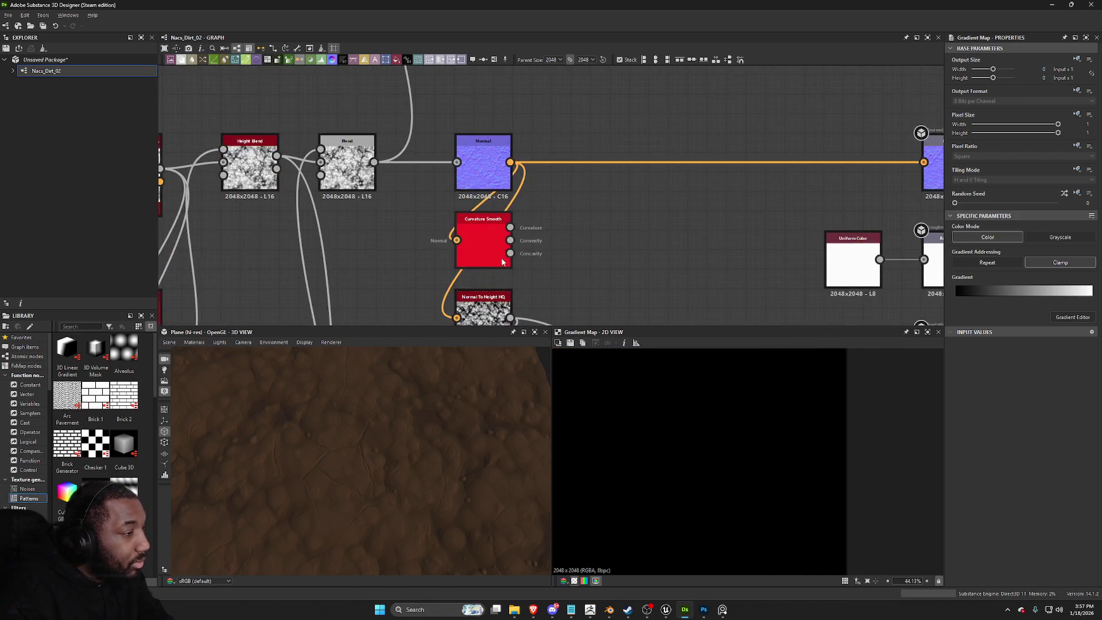
double_click(512, 232)
middle_click_drag(513, 231, 449, 247)
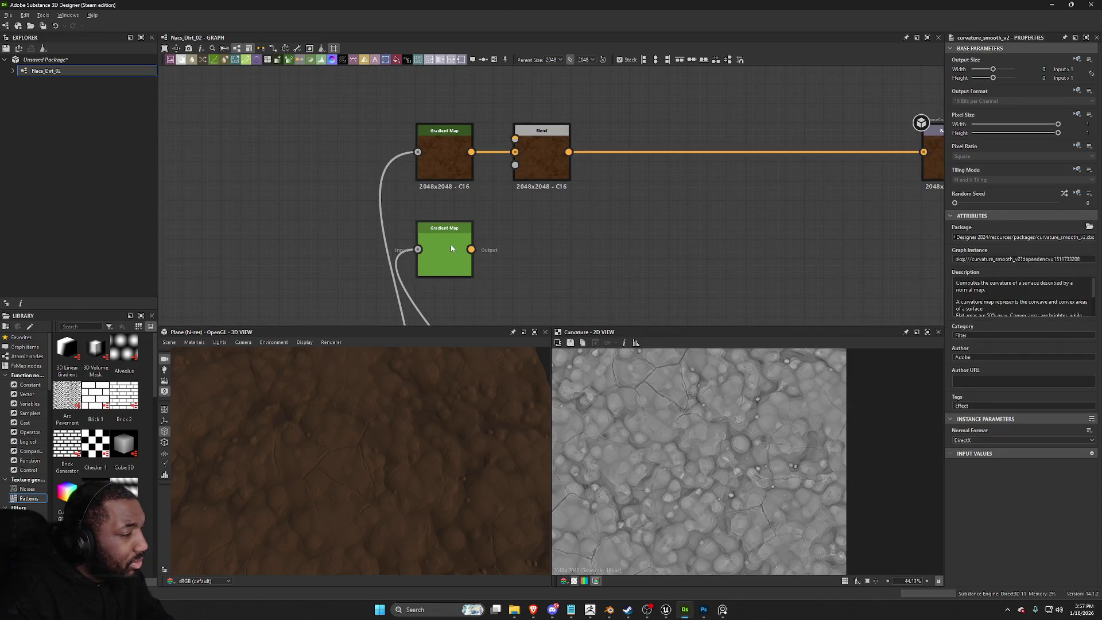
left_click_drag(471, 250, 515, 139)
double_click(542, 161)
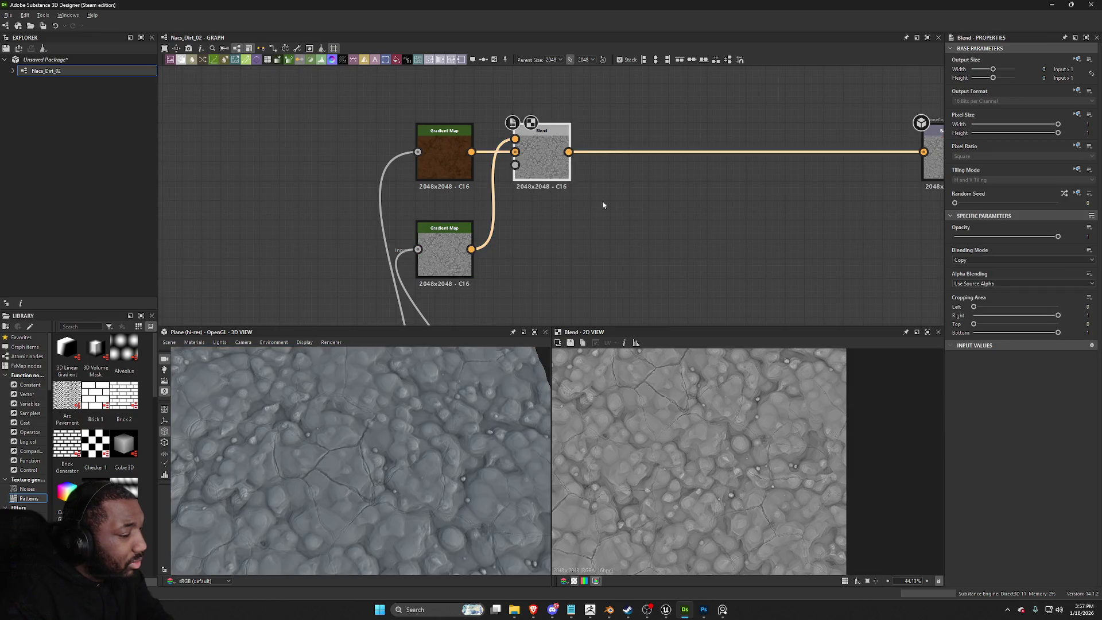
left_click(985, 261)
left_click(628, 287)
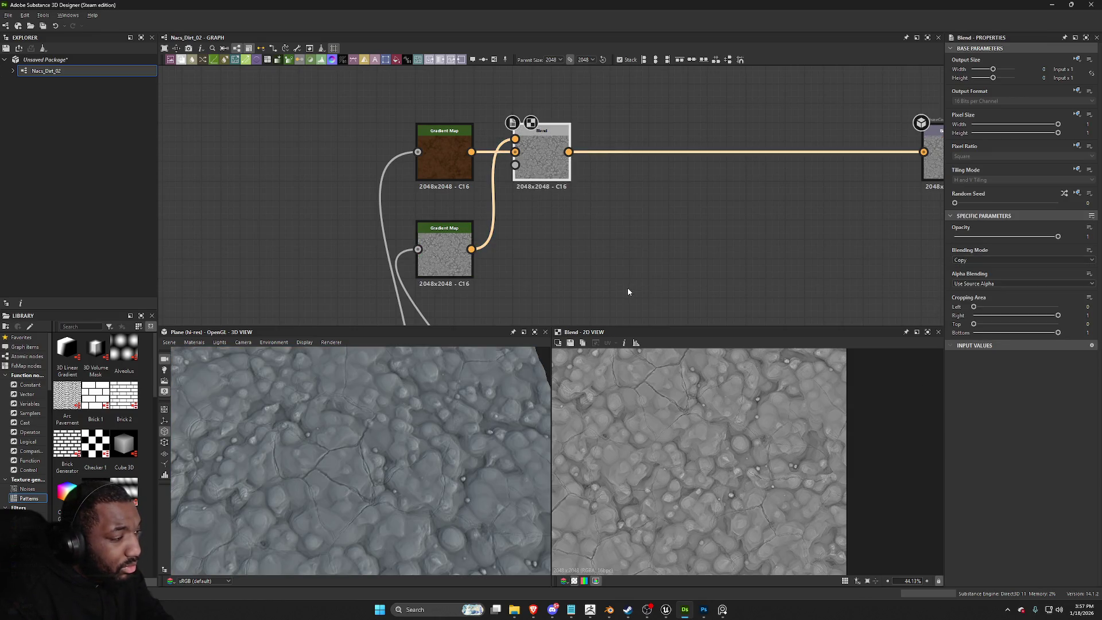
left_click_drag(556, 170, 633, 171)
Step: Insert a Levels node between the curvature Gradient Map and the Blend
left_click(450, 248)
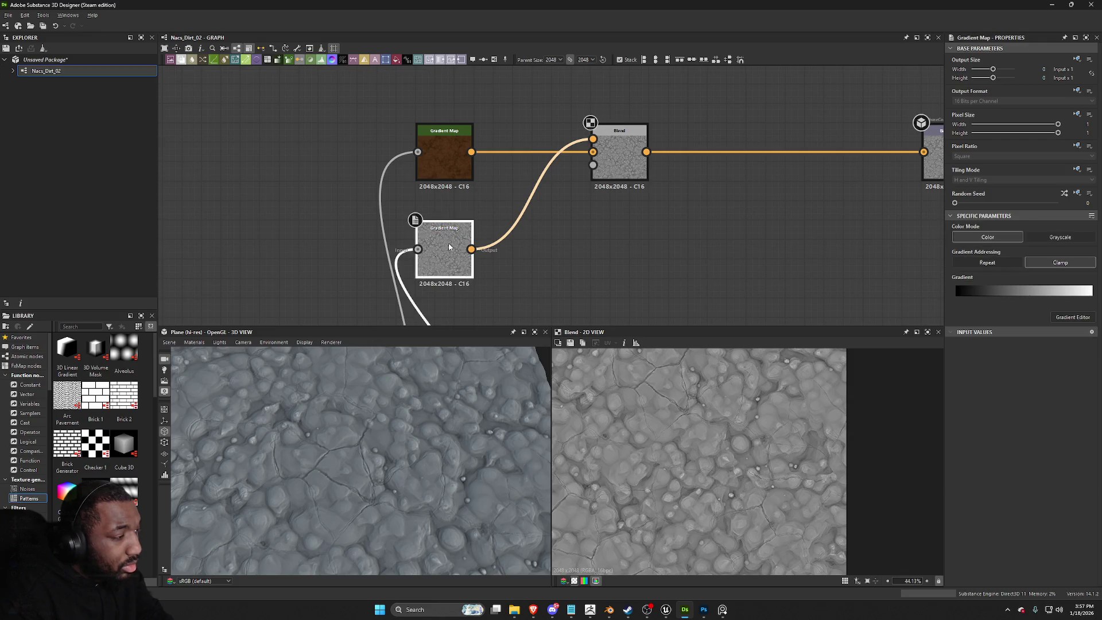
key("space")
type("ble")
key("Return")
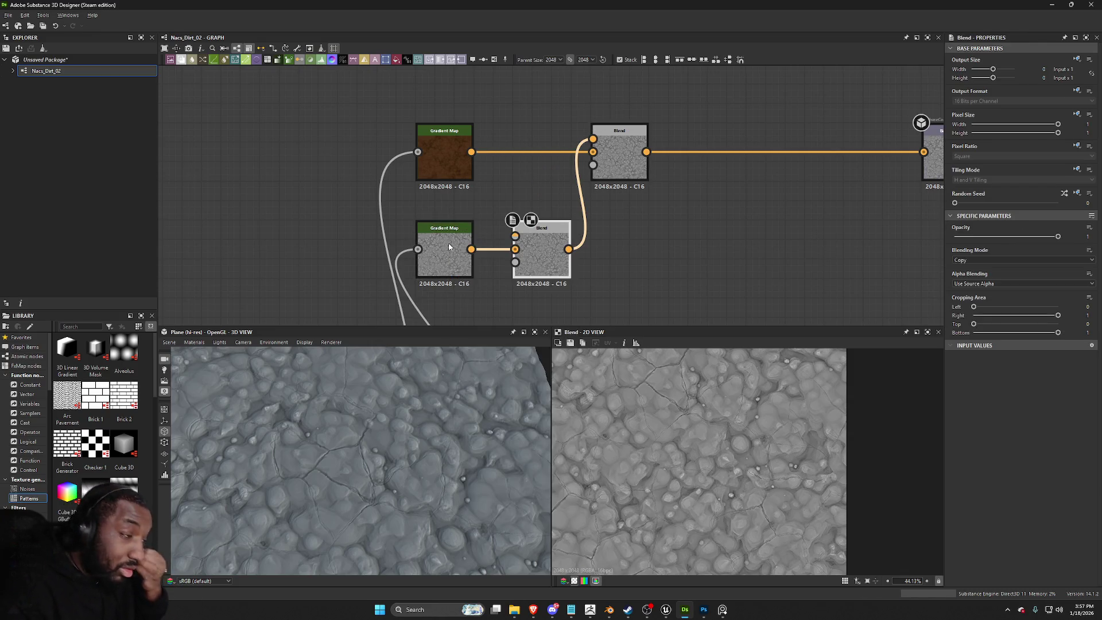
key("ctrl+z")
key("space")
type("leve")
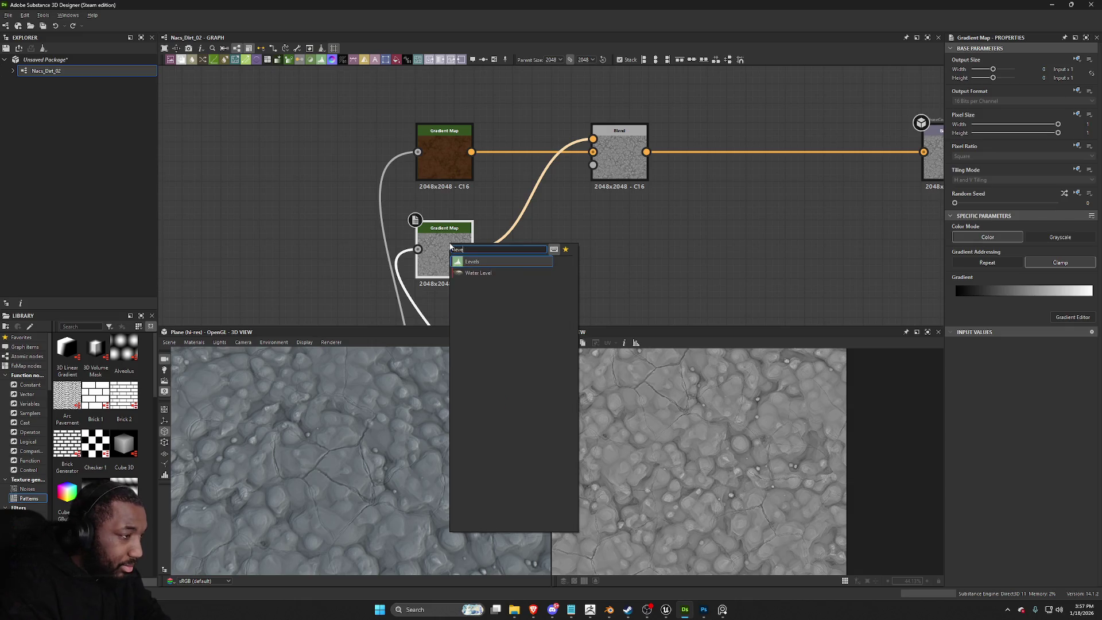
key("Return")
left_click(619, 164)
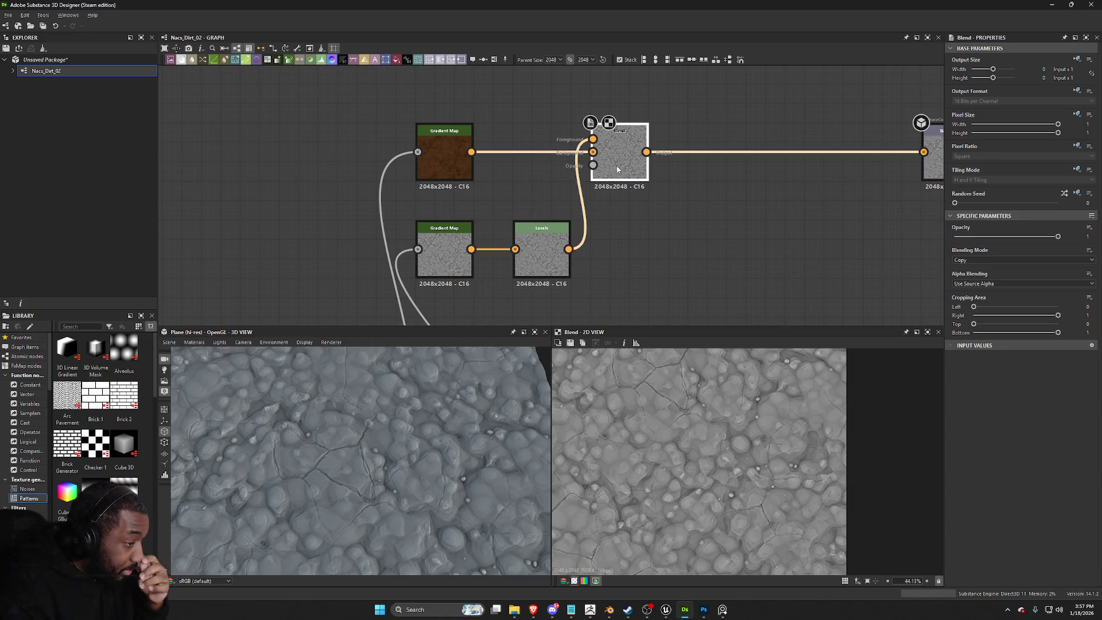
Step: Try the Overlay and Soft Light blending modes on the curvature Blend
left_click(975, 260)
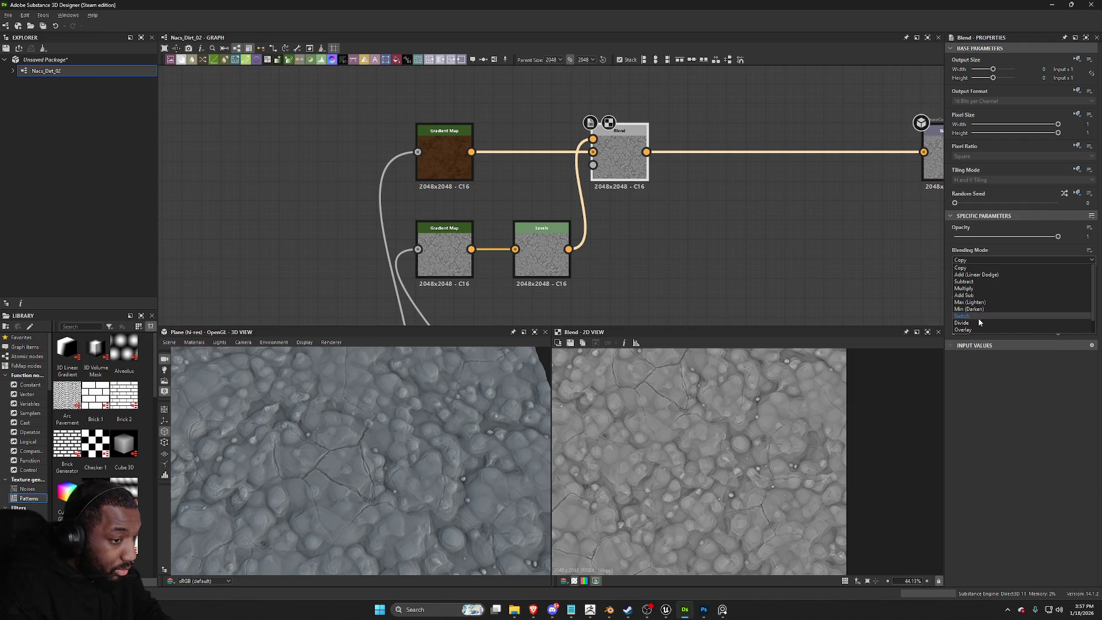
left_click(975, 331)
left_click(997, 258)
left_click(975, 324)
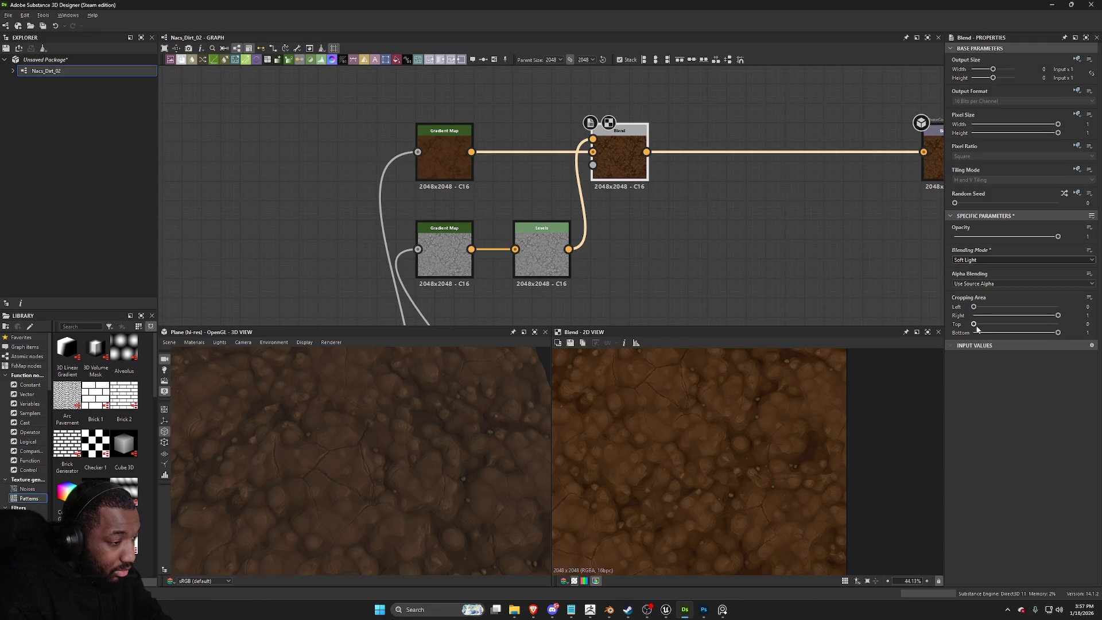
Step: Raise the Levels black point and lower its white point for more contrast
left_click(565, 258)
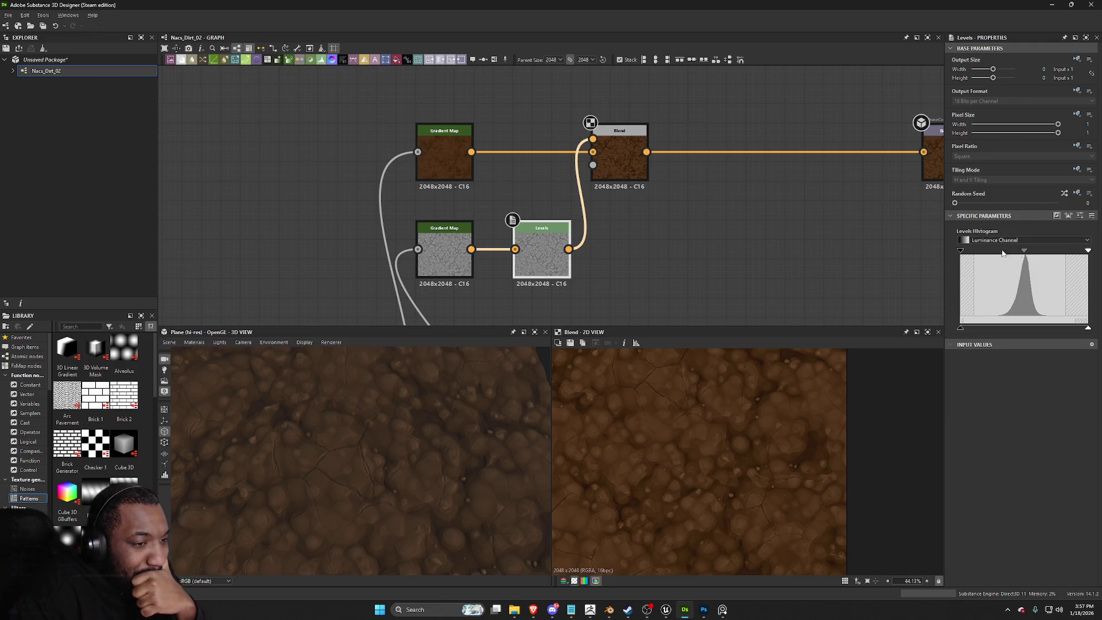
mouse_move(960, 251)
left_mouse_down()
mouse_move(992, 251)
mouse_move(967, 250)
left_mouse_up()
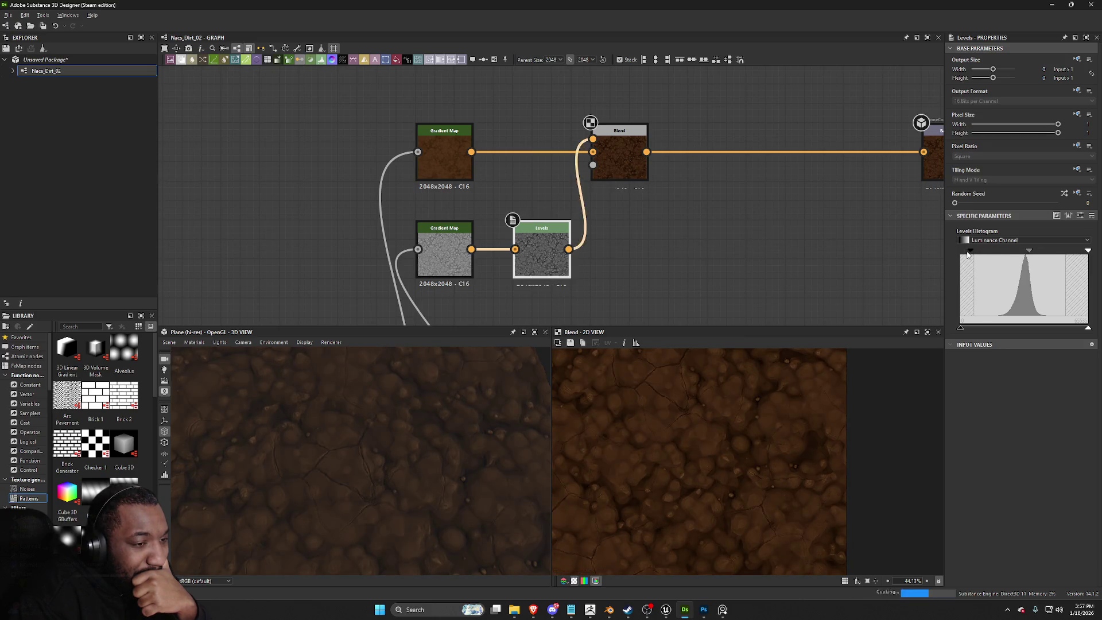
left_click_drag(1087, 251, 1040, 256)
Step: Set the curvature Blend to Overlay with opacity around 0.32
left_click(619, 161)
left_click(994, 260)
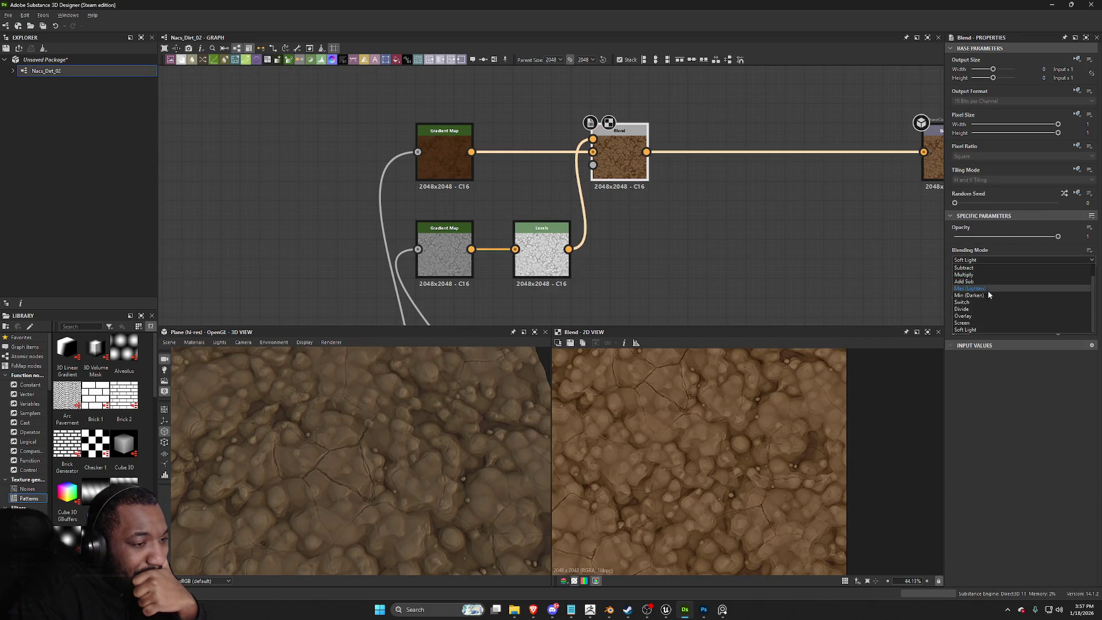
left_click(983, 312)
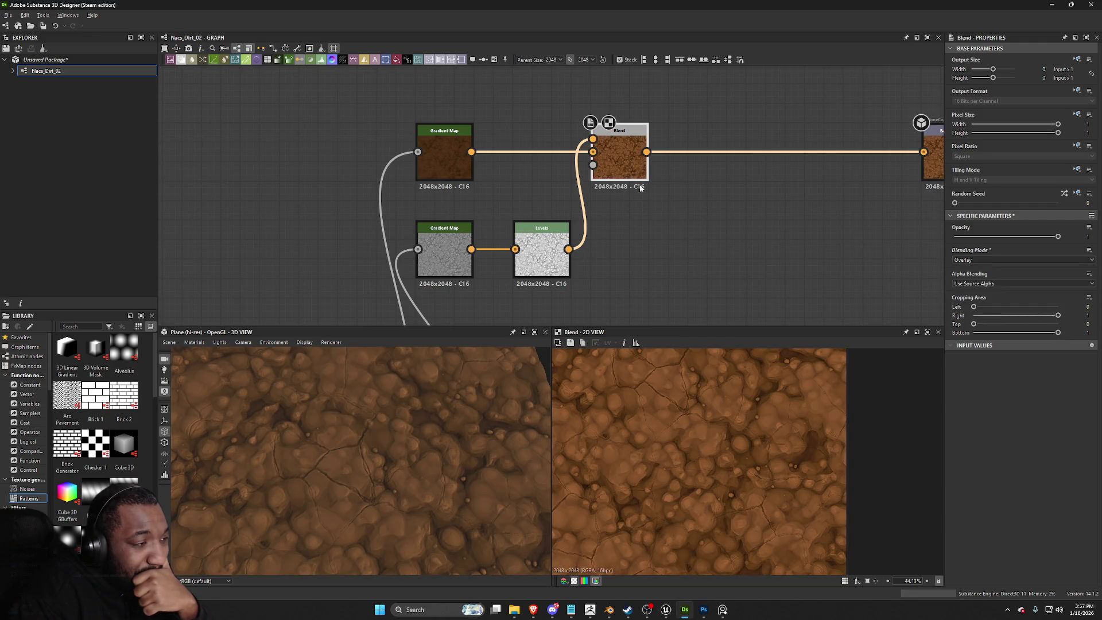
left_click_drag(1006, 240, 987, 238)
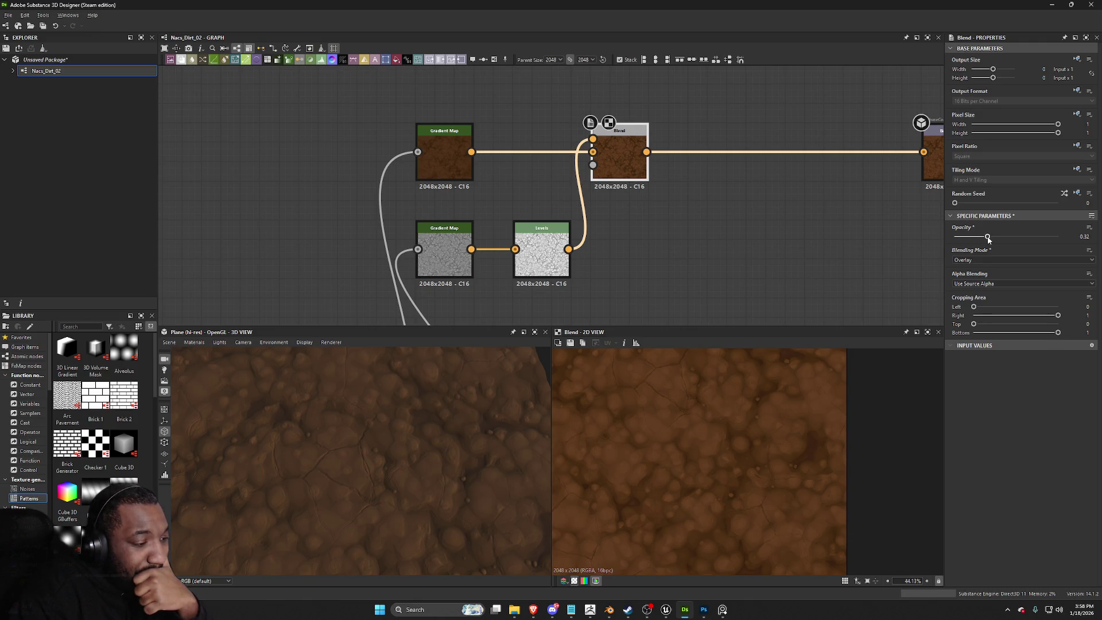
scroll(729, 368, "up", 5)
scroll(719, 404, "down", 10)
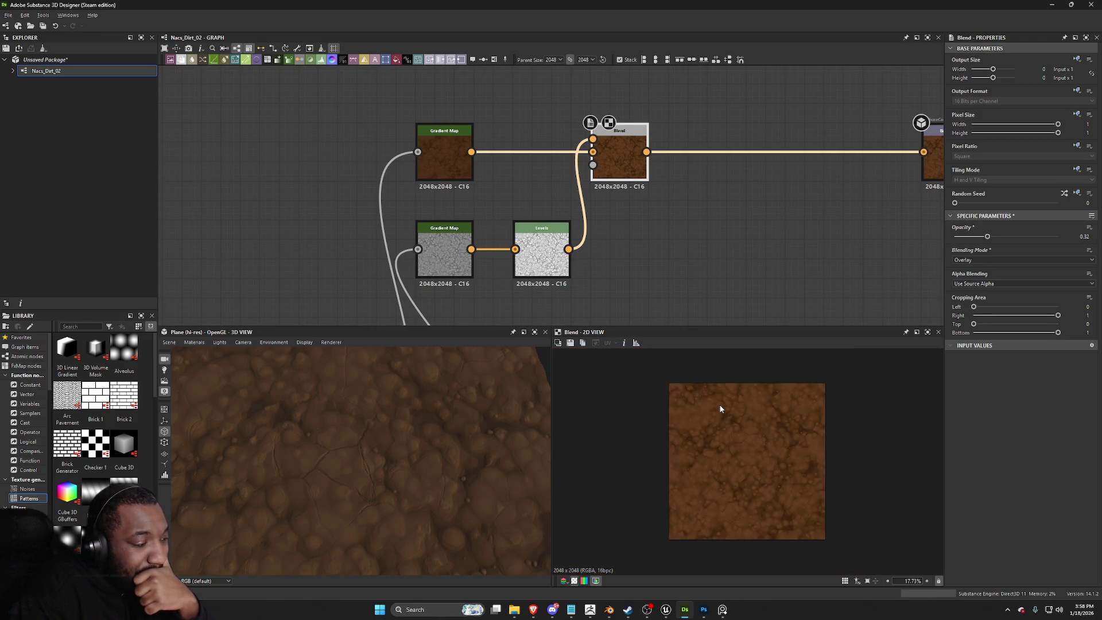
scroll(728, 430, "up", 5)
scroll(737, 447, "up", 3)
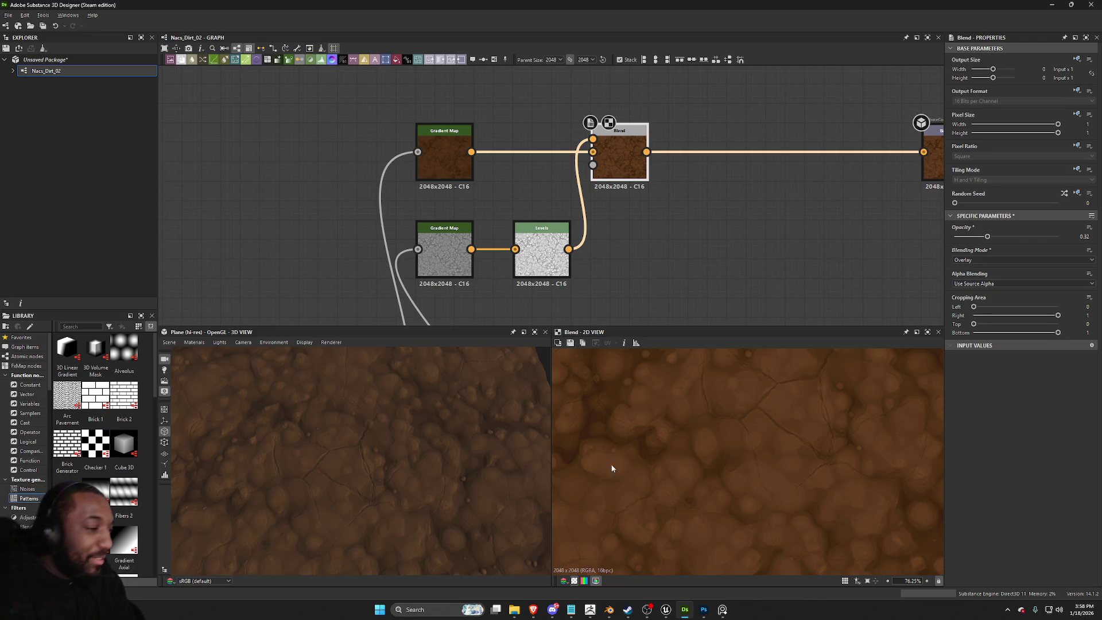
scroll(674, 476, "down", 5)
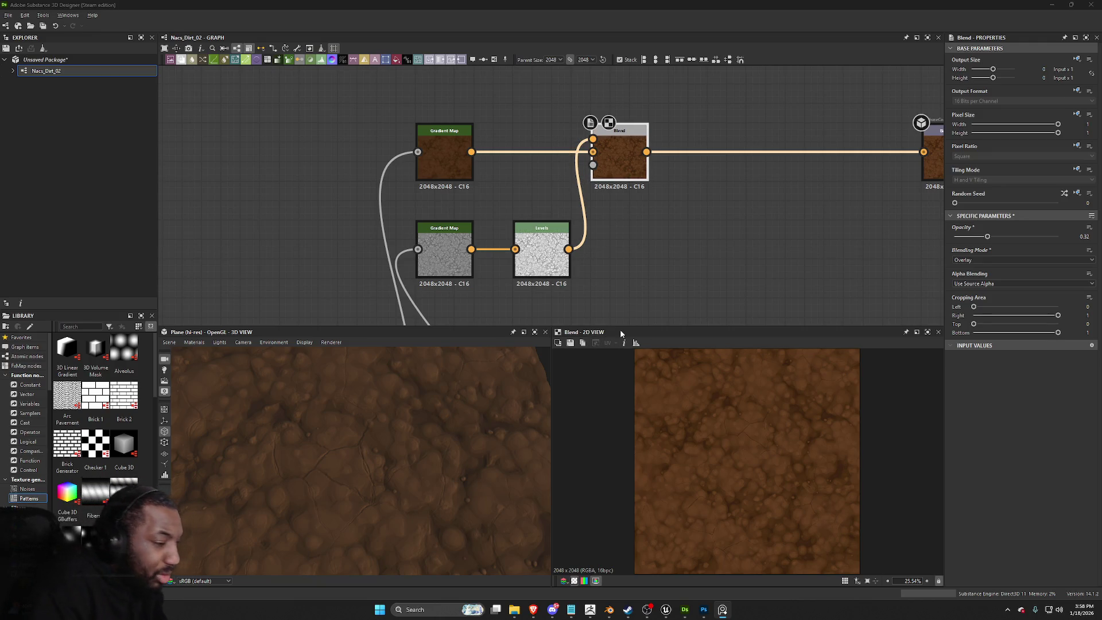
mouse_move(544, 369)
left_mouse_down()
mouse_move(453, 454)
mouse_move(442, 436)
mouse_move(647, 260)
left_mouse_up()
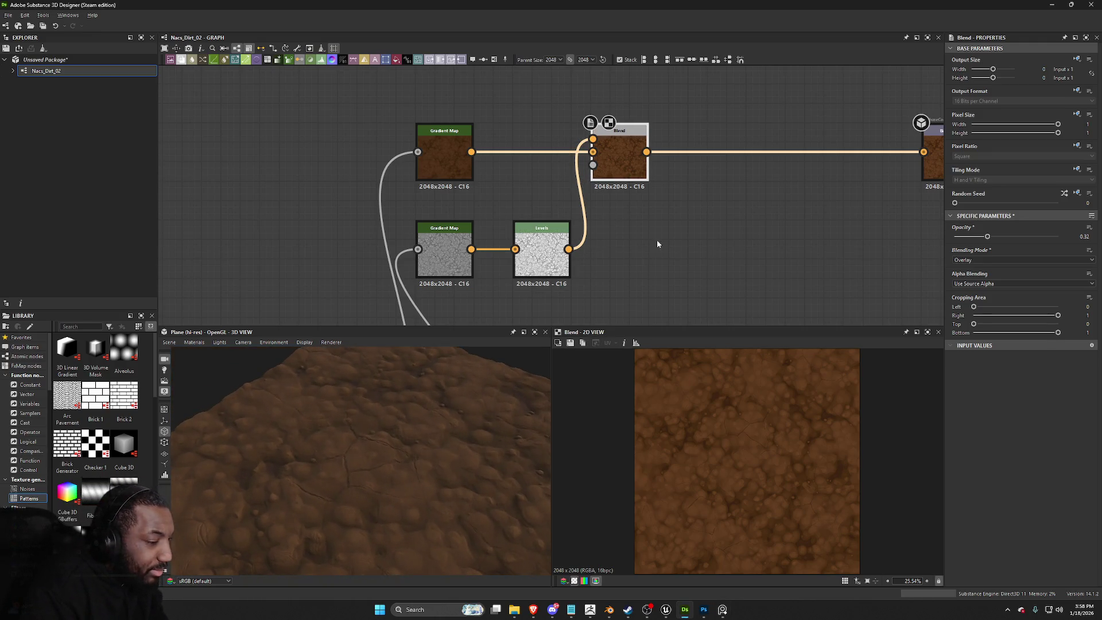
scroll(612, 232, "down", 3)
scroll(611, 229, "down", 2)
mouse_move(349, 456)
left_mouse_down()
mouse_move(415, 426)
mouse_move(370, 460)
mouse_move(414, 432)
left_mouse_up()
scroll(626, 442, "down", 1)
scroll(663, 437, "up", 4)
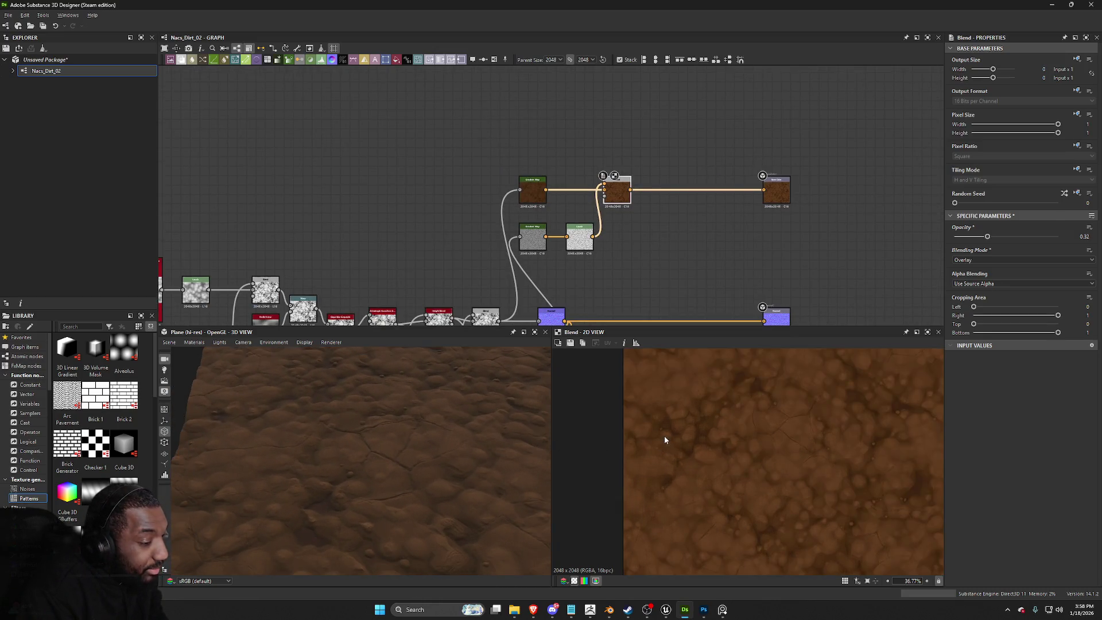
scroll(588, 236, "down", 2)
middle_click_drag(589, 236, 522, 132)
Step: Add a Levels node after the ambient occlusion and raise its black point
scroll(559, 213, "up", 5)
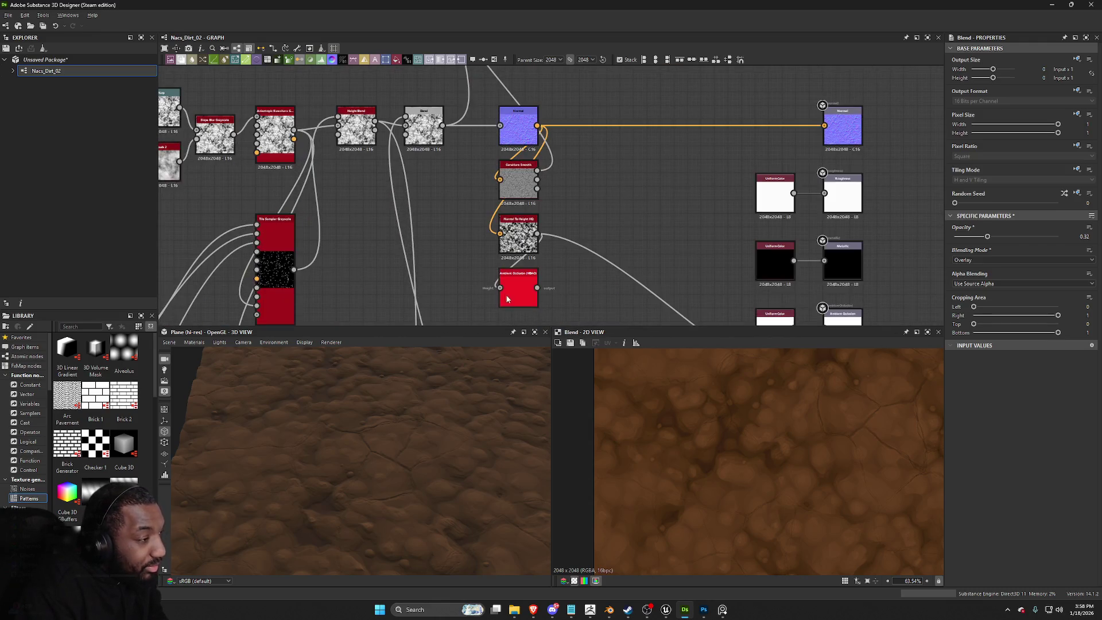
double_click(528, 295)
left_click_drag(536, 288, 574, 292)
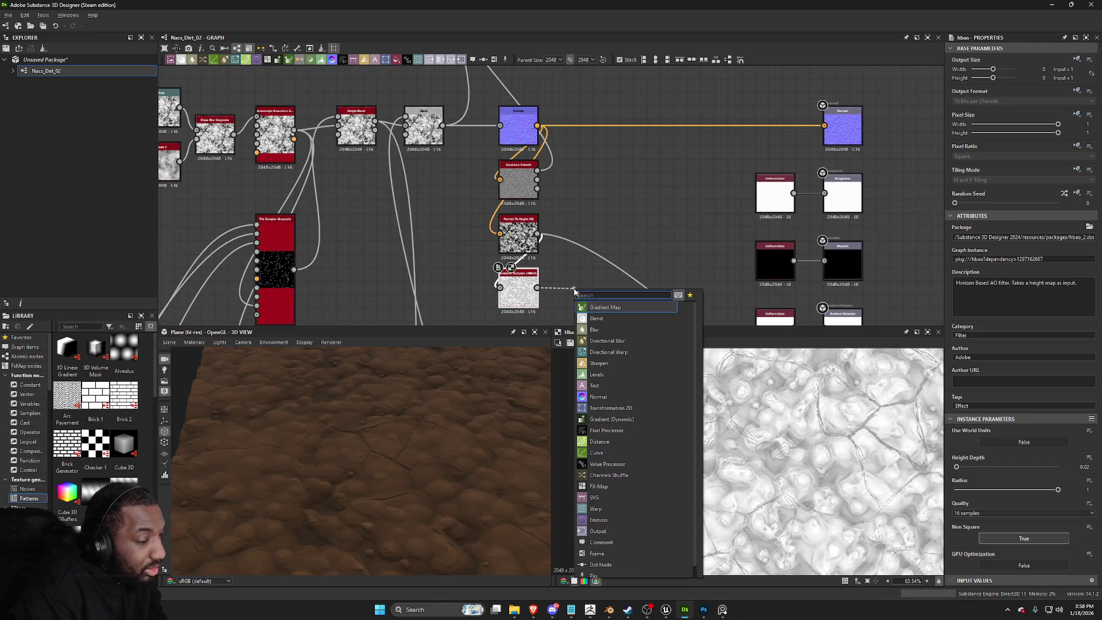
type("levels")
key("Return")
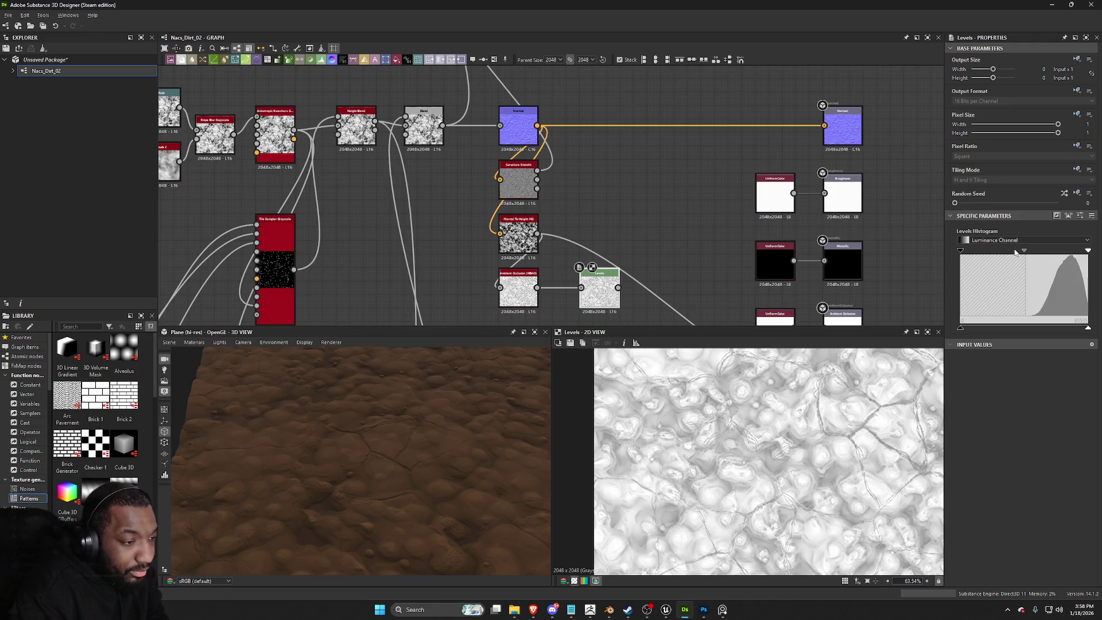
left_click_drag(962, 329, 993, 328)
Step: Insert a new Blend after the existing Blend and link a map into its lower input
scroll(804, 201, "down", 3)
middle_click_drag(609, 86, 613, 189)
scroll(612, 172, "up", 2)
left_click(613, 129)
key("space")
type("blend")
key("Return")
scroll(617, 85, "down", 3)
scroll(637, 149, "up", 3)
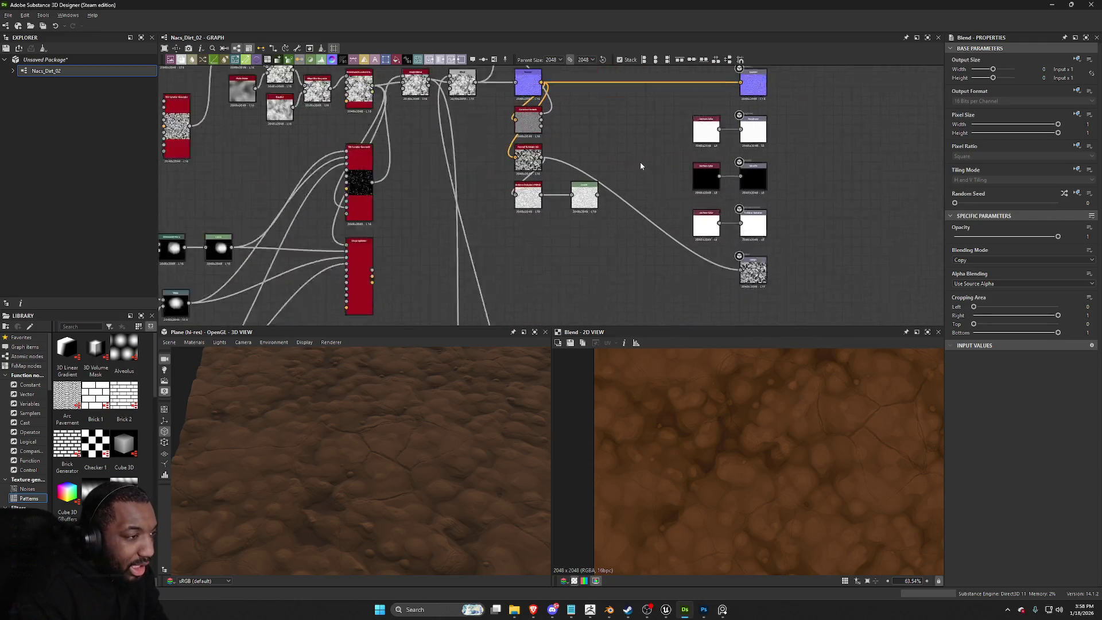
left_click_drag(626, 86, 625, 101)
middle_click_drag(622, 109, 615, 208)
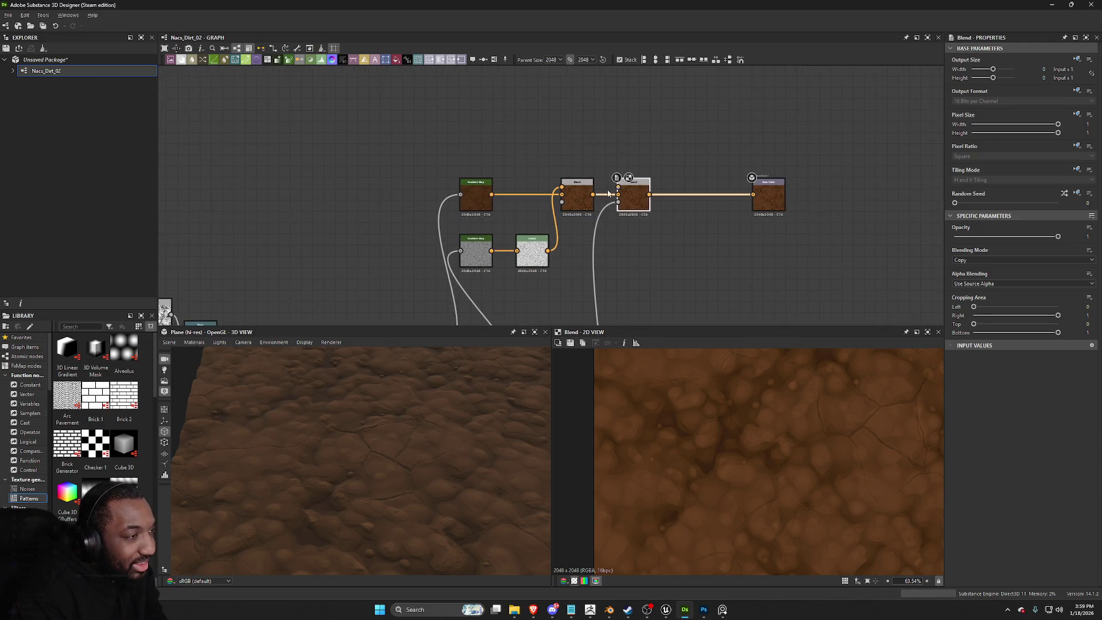
Step: Delete the stray link going into the Blend node
scroll(639, 244, "down", 3)
scroll(637, 232, "up", 2)
left_click(624, 231)
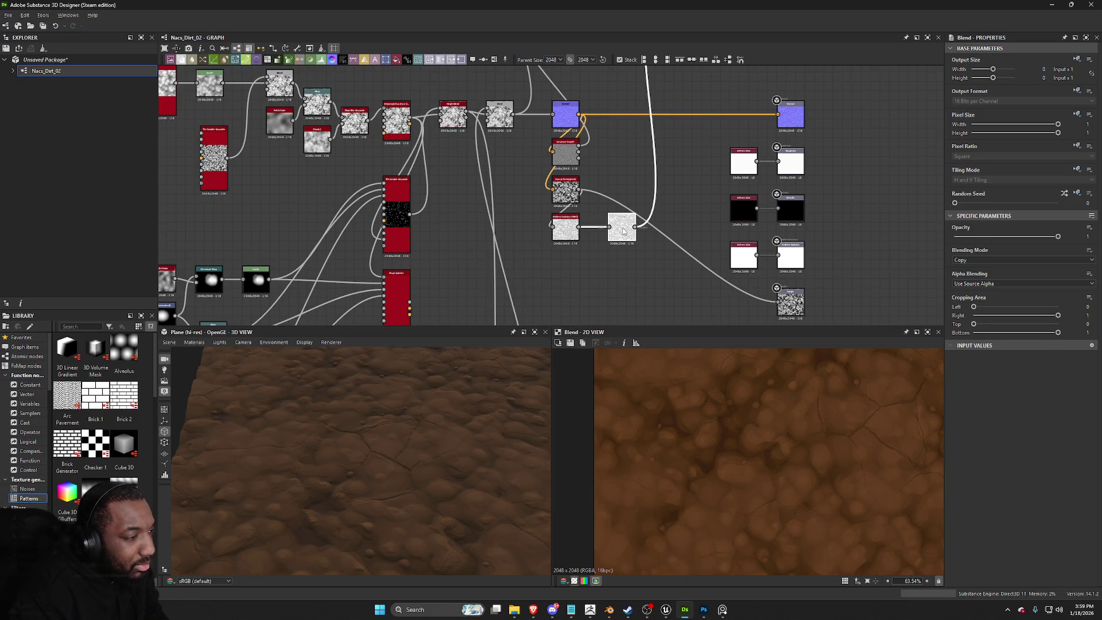
middle_click_drag(624, 231, 618, 349)
mouse_move(661, 105)
left_mouse_down()
mouse_move(651, 149)
mouse_move(658, 105)
left_mouse_up()
left_click(640, 155)
key("Delete")
Step: Add a Gradient Map from the height chain and plug it into the Blend's Foreground
middle_click_drag(614, 244, 590, 121)
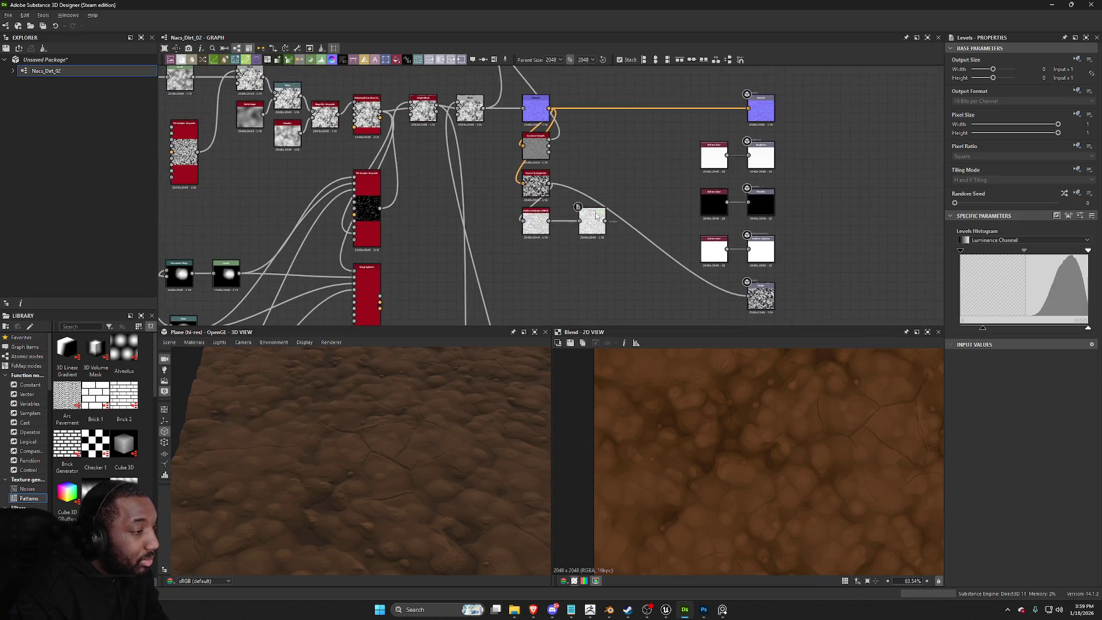
mouse_move(590, 133)
left_mouse_down()
mouse_move(590, 69)
mouse_move(597, 140)
left_mouse_up()
key("Return")
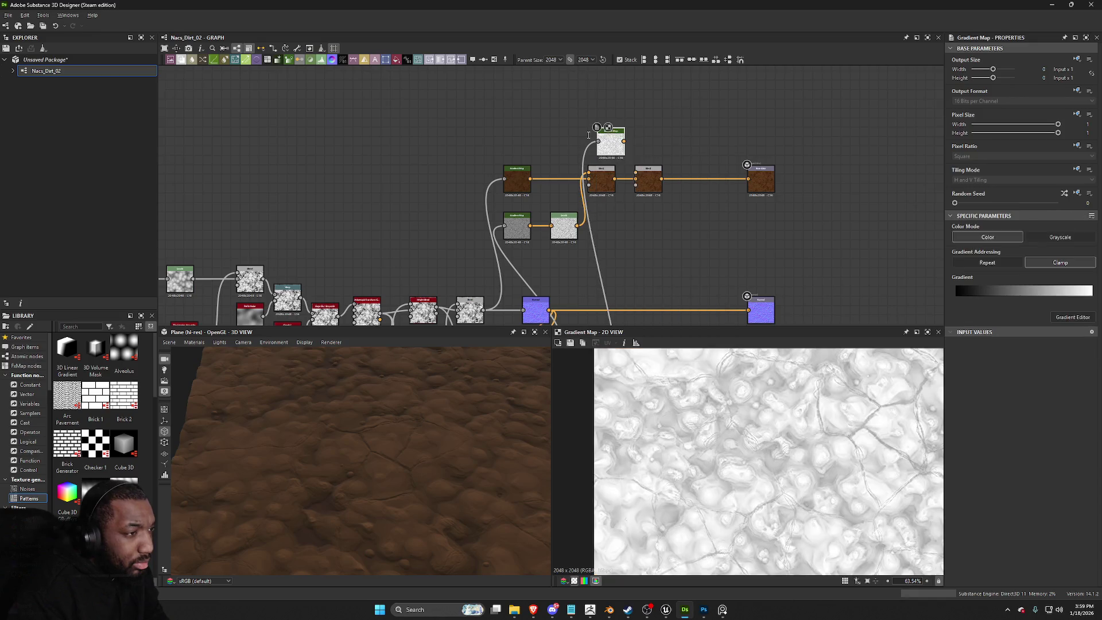
scroll(591, 143, "up", 2)
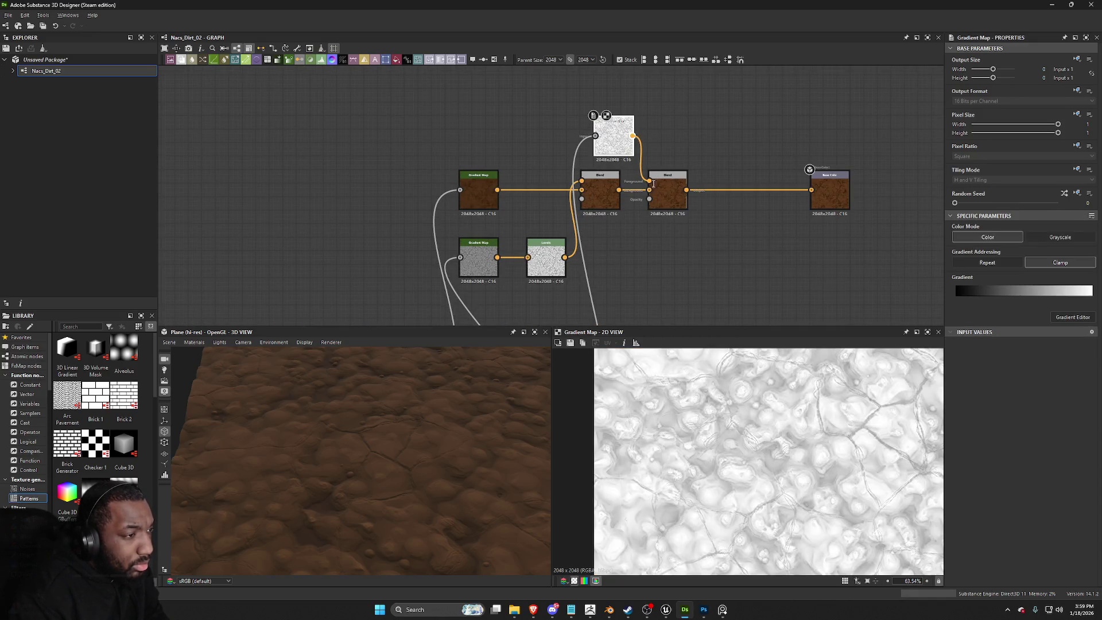
left_click_drag(653, 184, 649, 181)
Step: Set the second Blend to Multiply at 0.26 opacity and inspect the preview
double_click(667, 195)
left_click(968, 261)
left_click(984, 286)
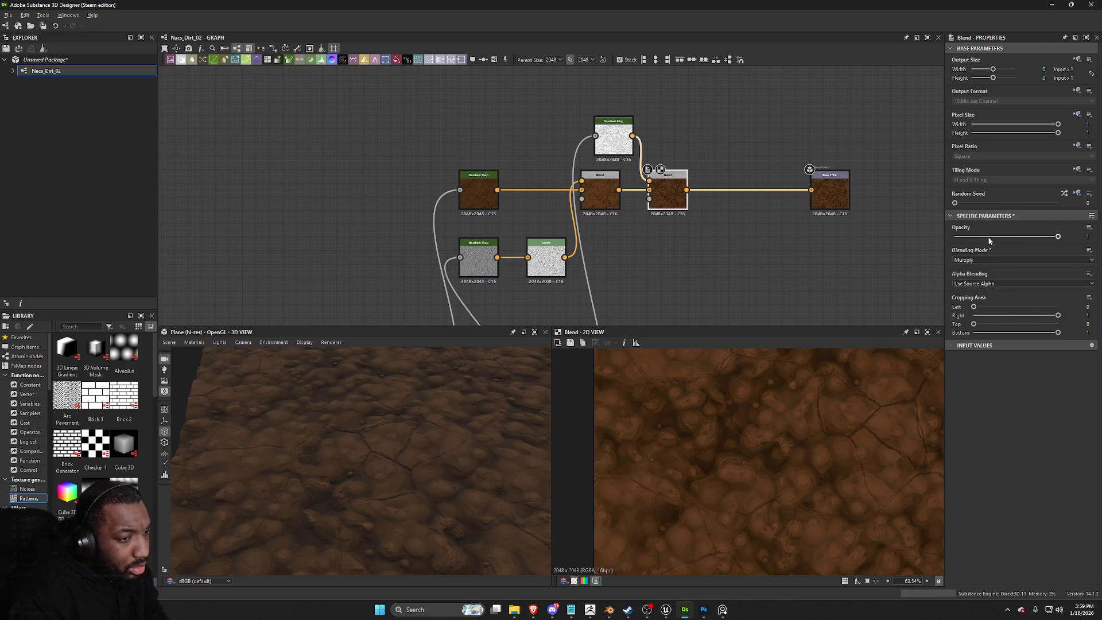
left_click(981, 236)
mouse_move(504, 443)
left_mouse_down()
mouse_move(440, 457)
mouse_move(452, 490)
mouse_move(237, 352)
left_mouse_up()
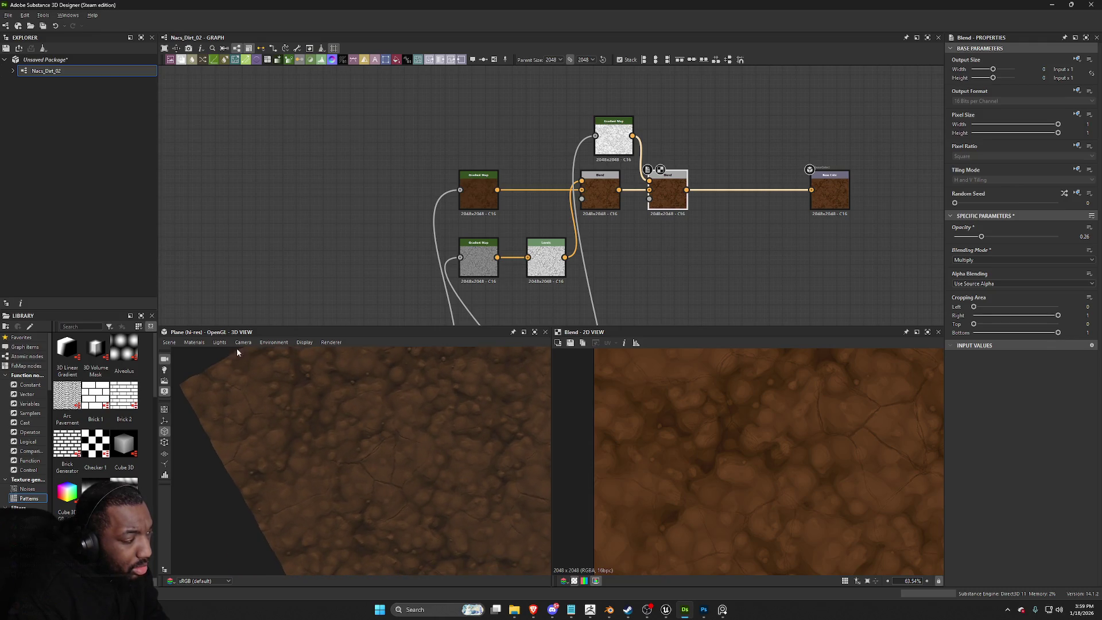
left_click(189, 344)
mouse_move(169, 342)
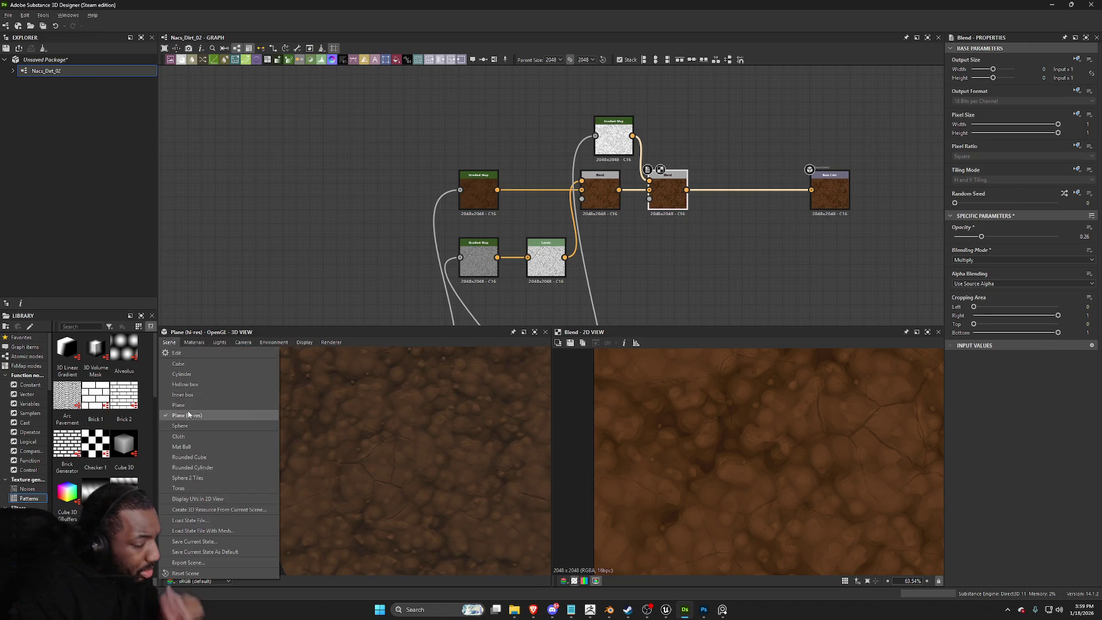
Step: Switch the 3D preview mesh to Sphere 2 Tiles and zoom in on it
left_click(191, 478)
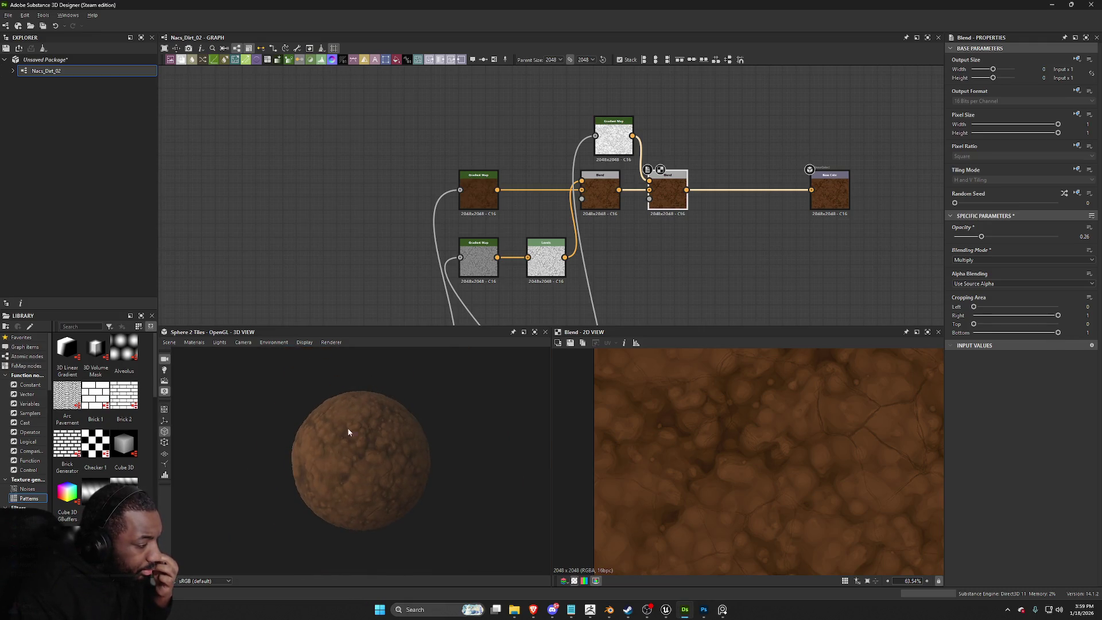
scroll(347, 473, "up", 5)
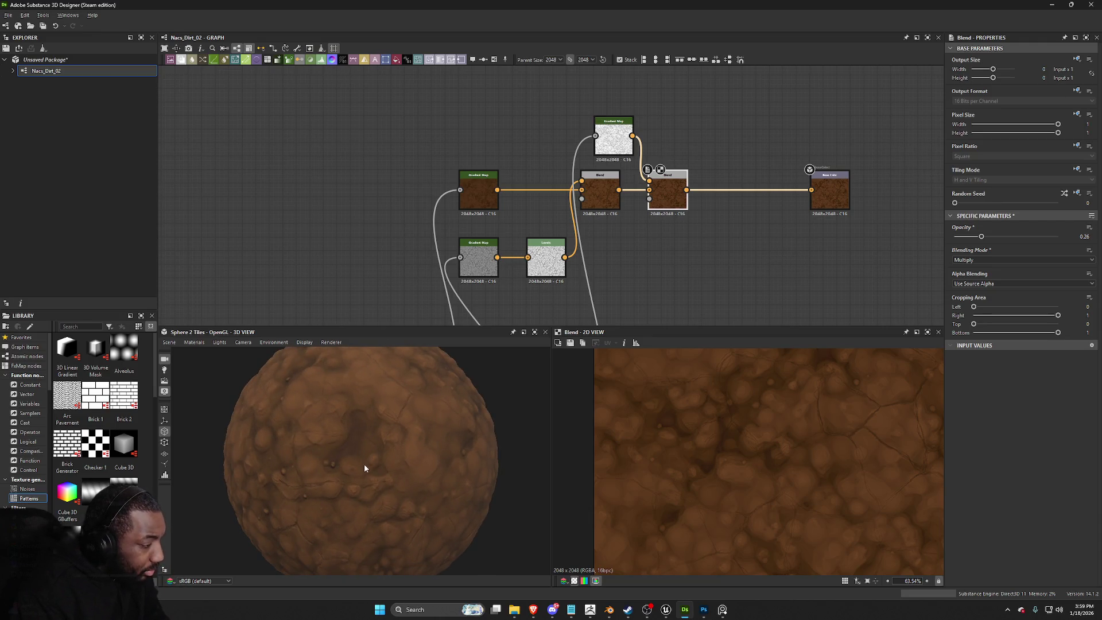
scroll(361, 470, "up", 5)
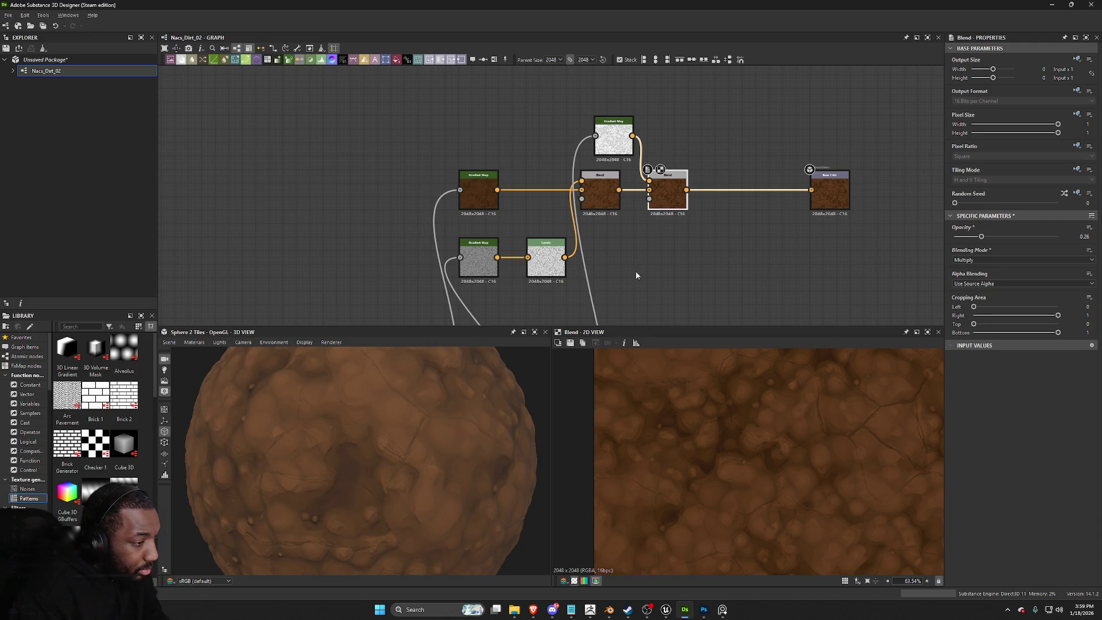
scroll(579, 373, "down", 1)
scroll(703, 274, "down", 2)
scroll(699, 254, "up", 1)
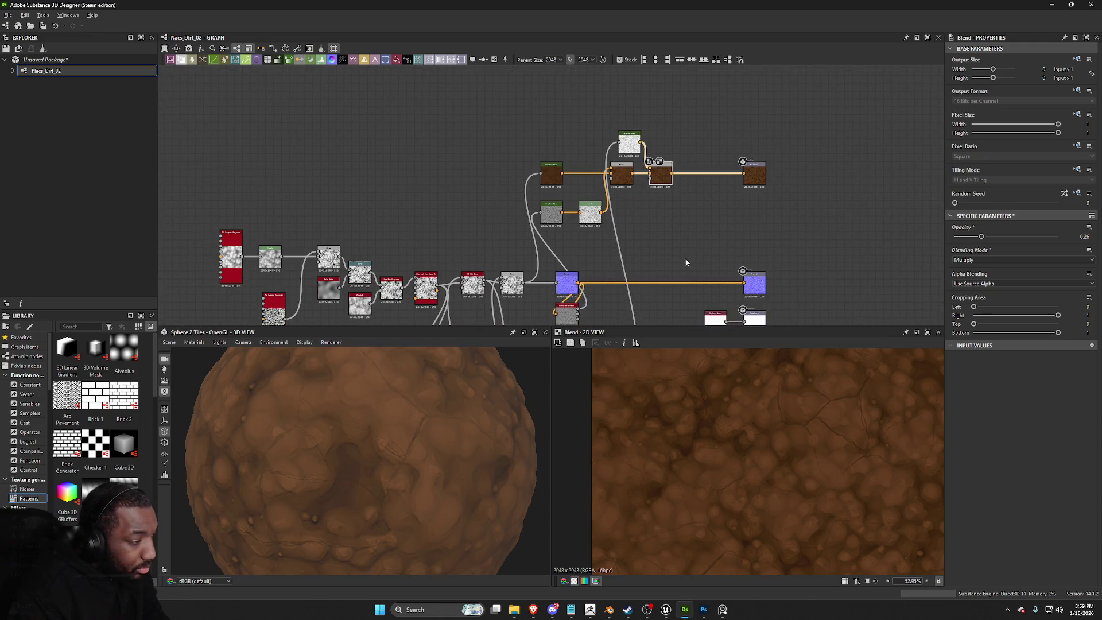
scroll(646, 258, "down", 2)
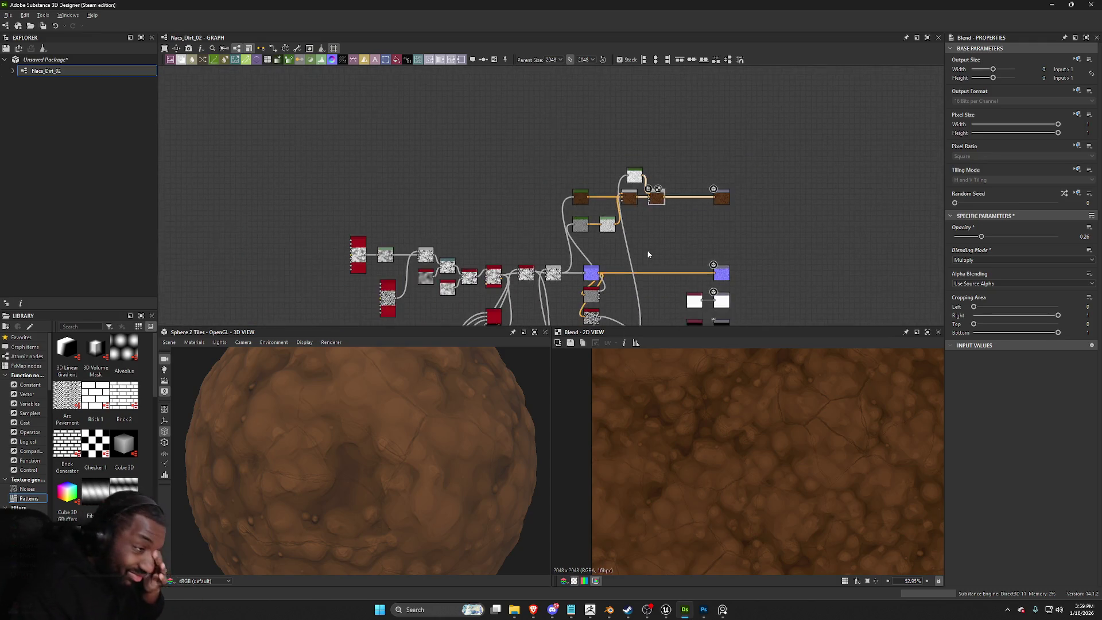
Step: Box-select the four colour chain nodes and delete them
middle_click_drag(647, 252, 644, 182)
left_click_drag(553, 94, 683, 127)
key("Delete")
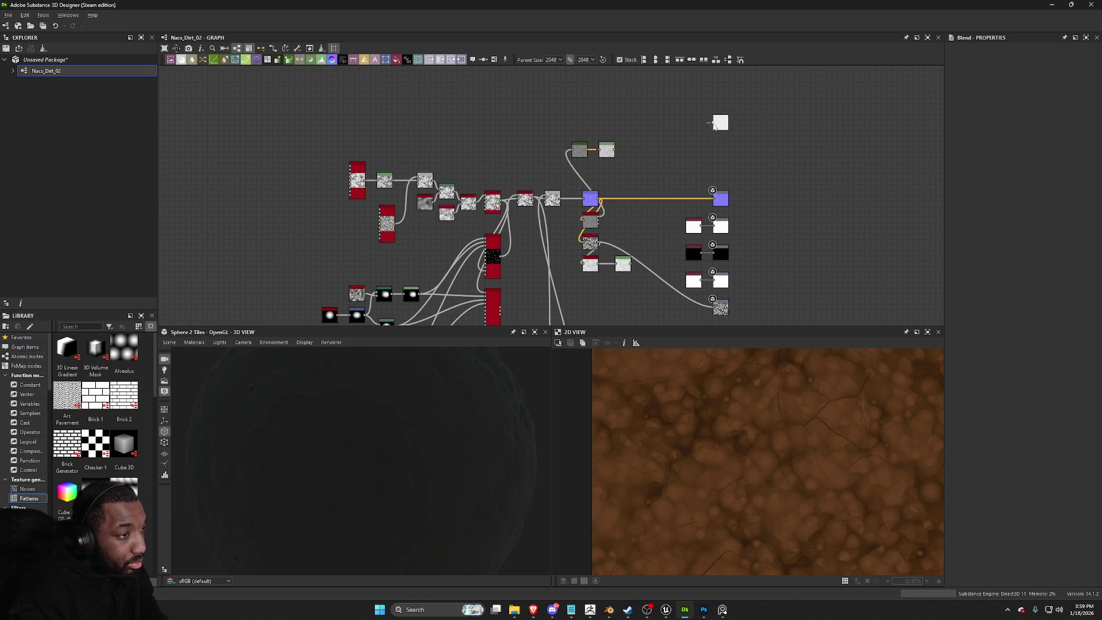
Step: Add a Uniform Color node through the node search
right_click(632, 125)
left_click(672, 113)
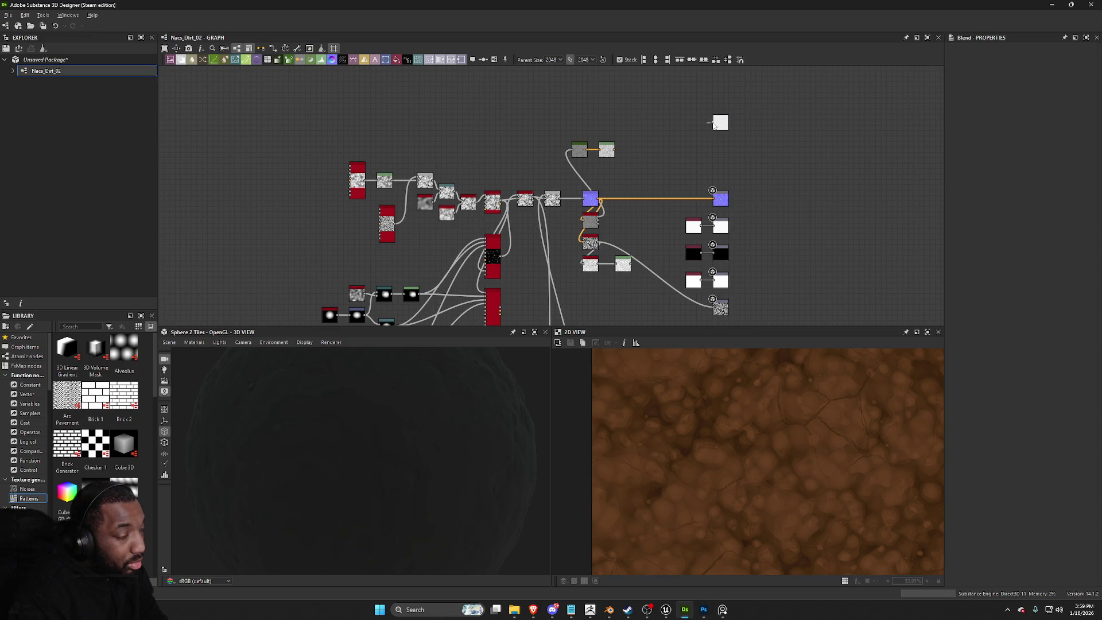
right_click(644, 125)
type("uniform")
key("Return")
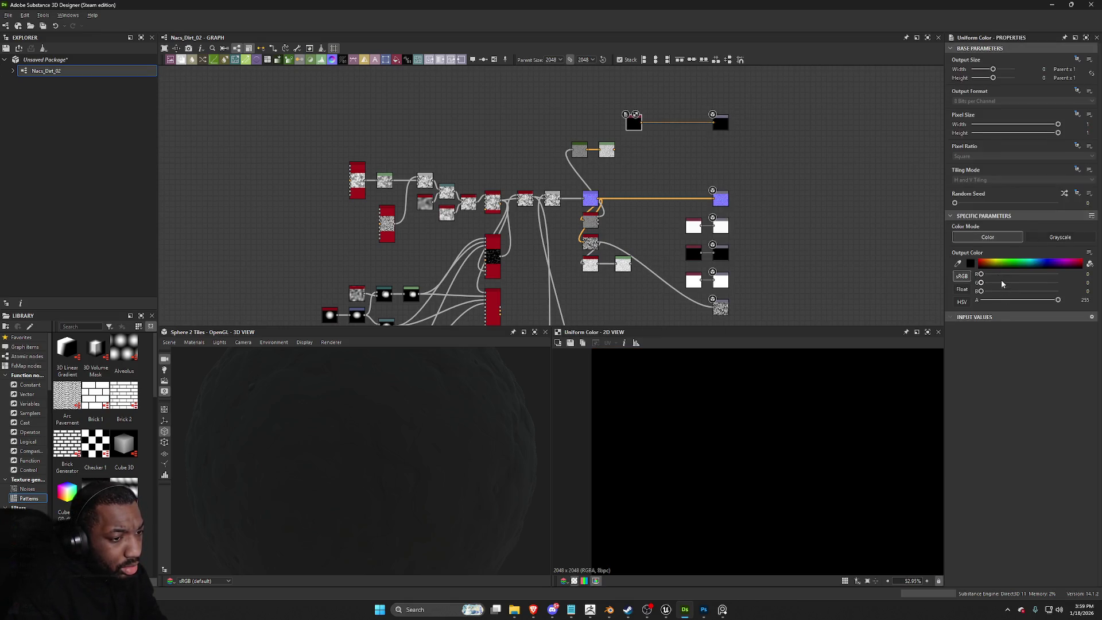
Step: Set the Uniform Color to mid-grey 119 (#777777) and check the sphere's shading
left_click(971, 264)
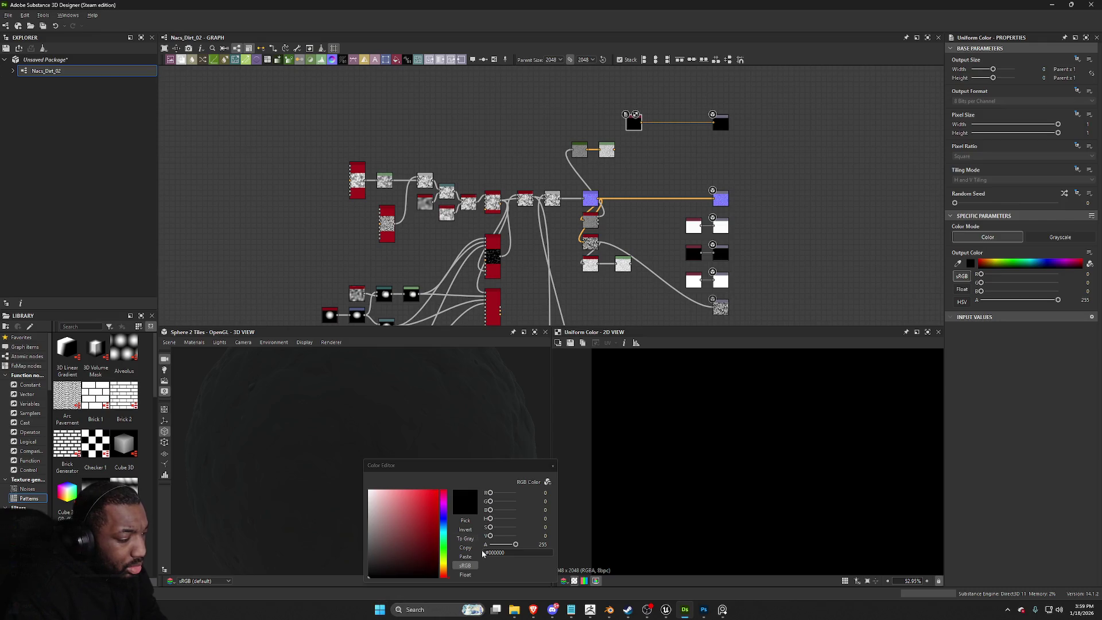
left_click_drag(498, 540, 503, 536)
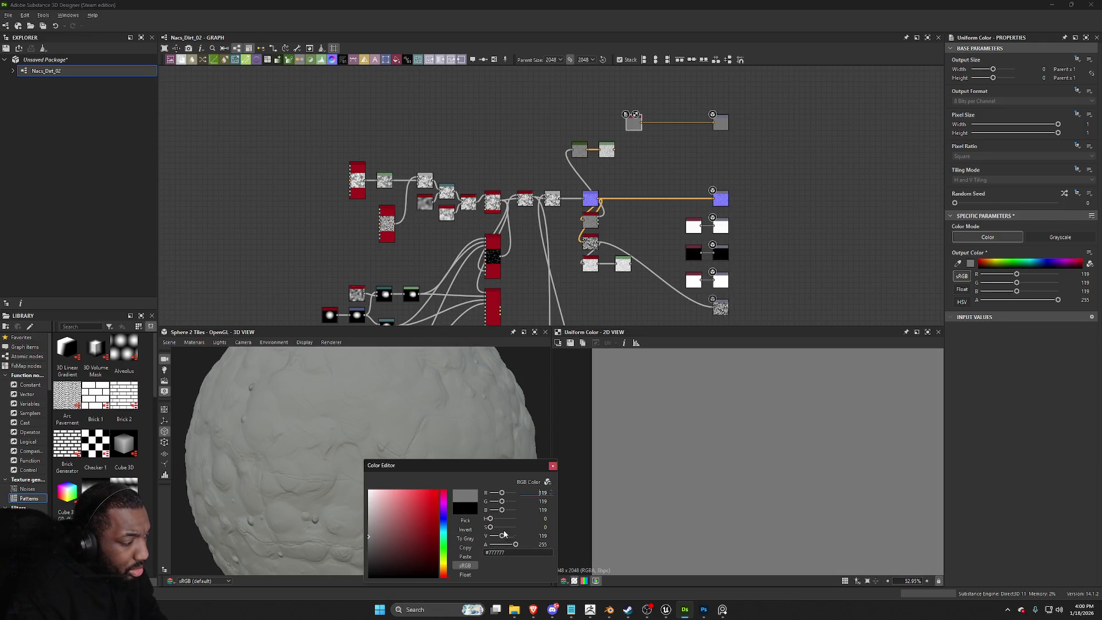
left_click(551, 467)
mouse_move(344, 447)
left_mouse_down()
mouse_move(256, 432)
mouse_move(365, 393)
left_mouse_up()
scroll(365, 394, "down", 5)
scroll(666, 204, "down", 2)
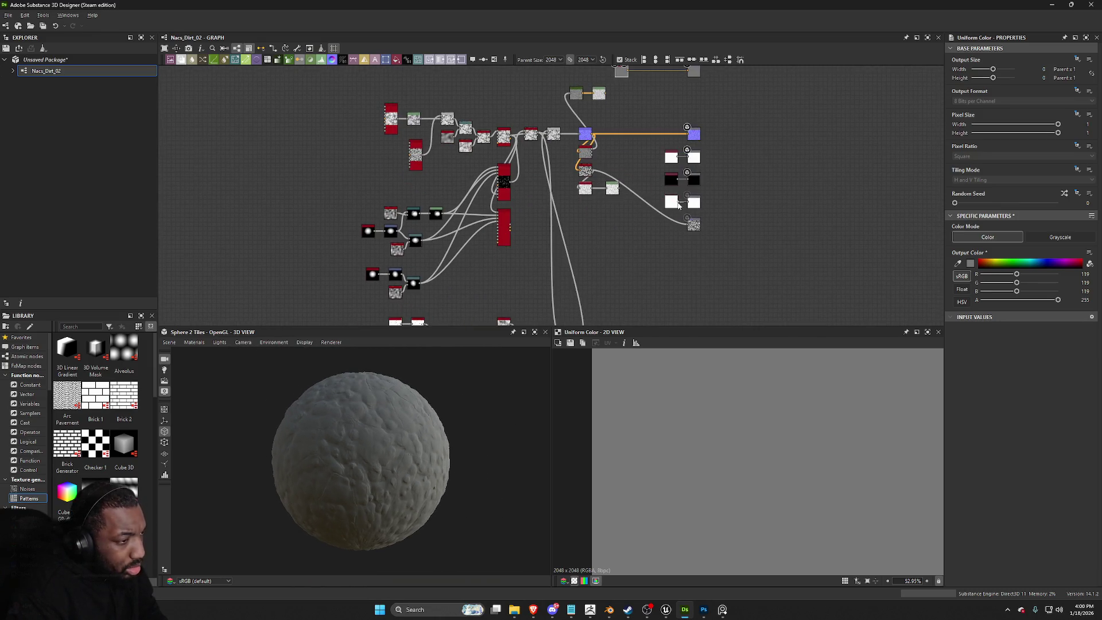
double_click(694, 135)
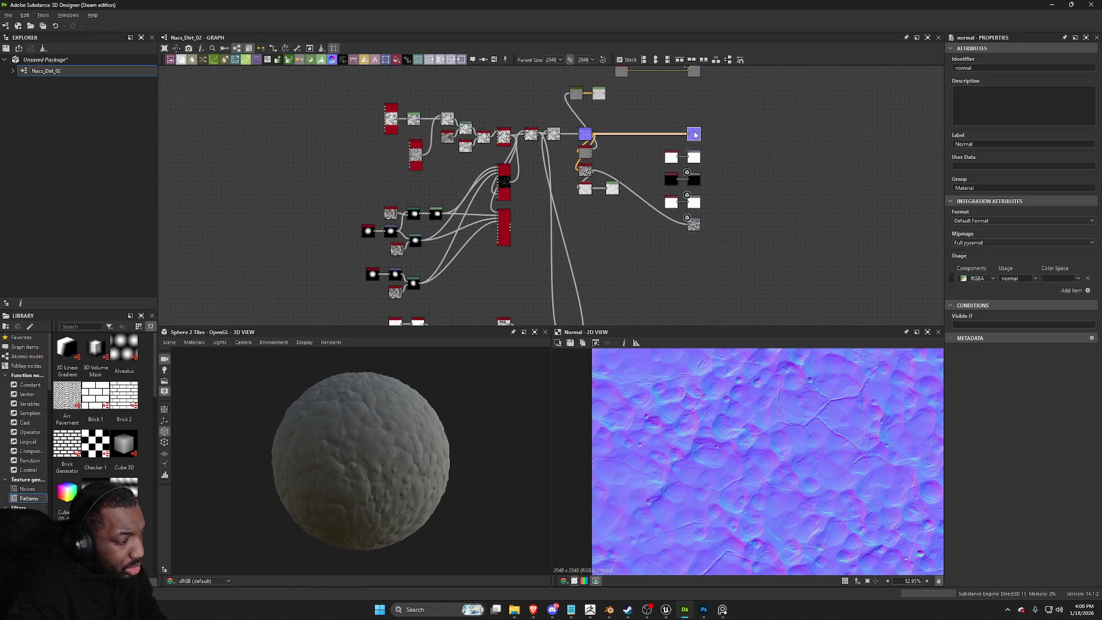
Step: Save the normal map from the 2D view as Dirt.png in the NACS folder
left_click(583, 342)
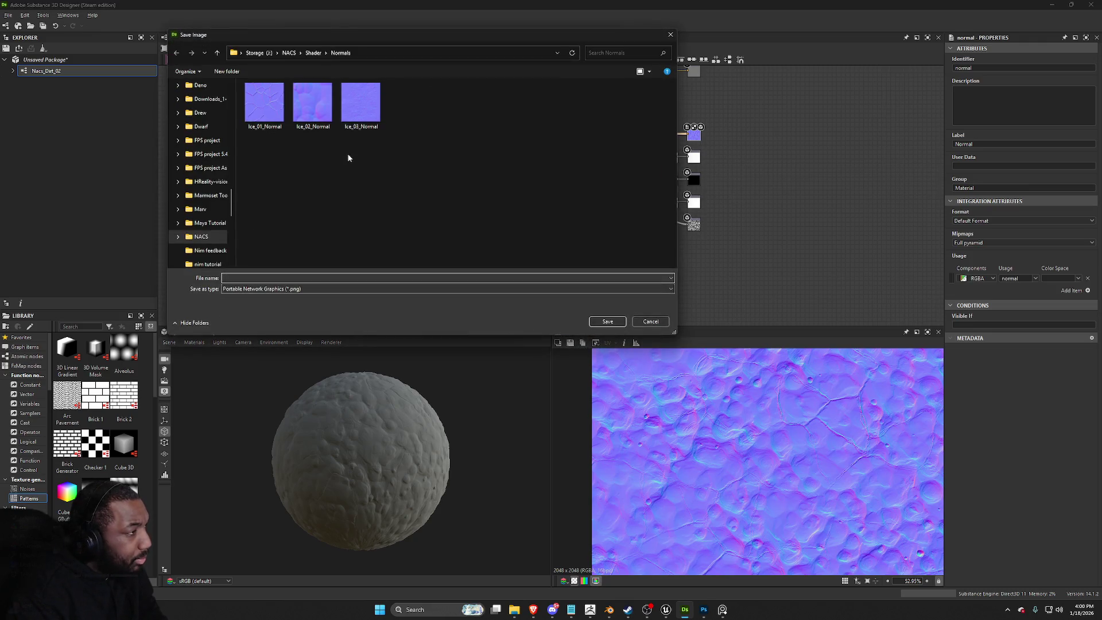
left_click(312, 55)
left_click(289, 53)
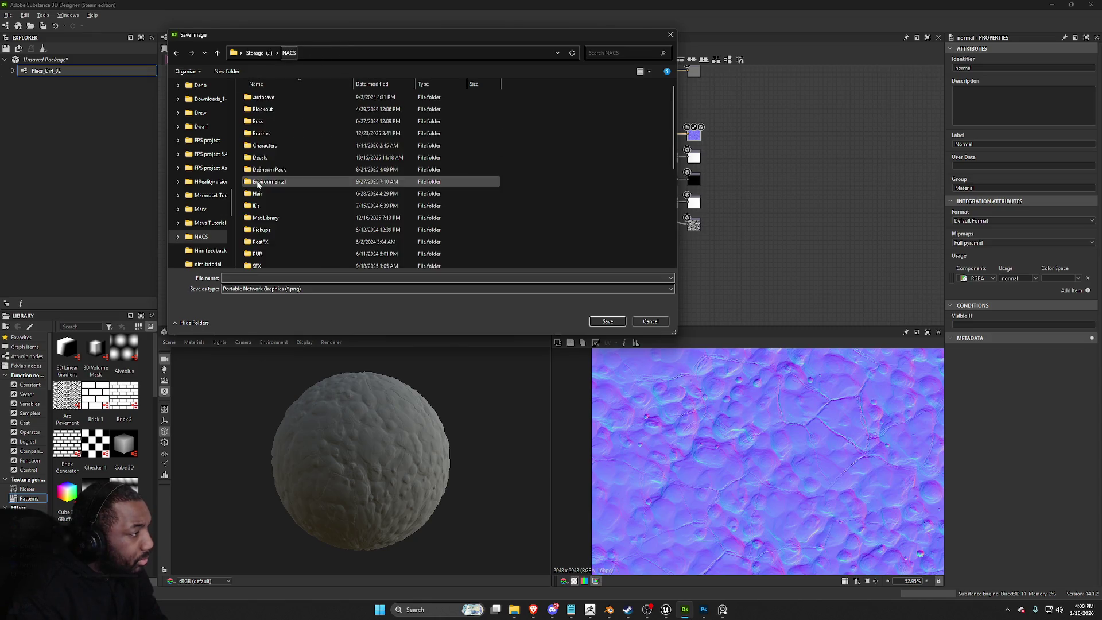
scroll(257, 184, "down", 5)
left_click(279, 280)
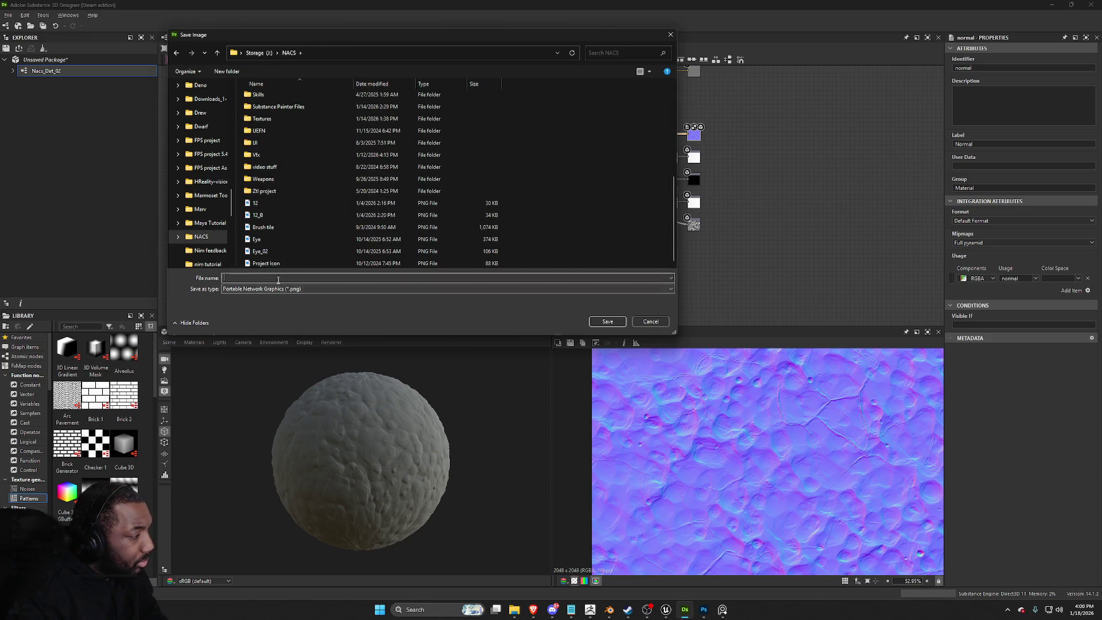
type("Dirt")
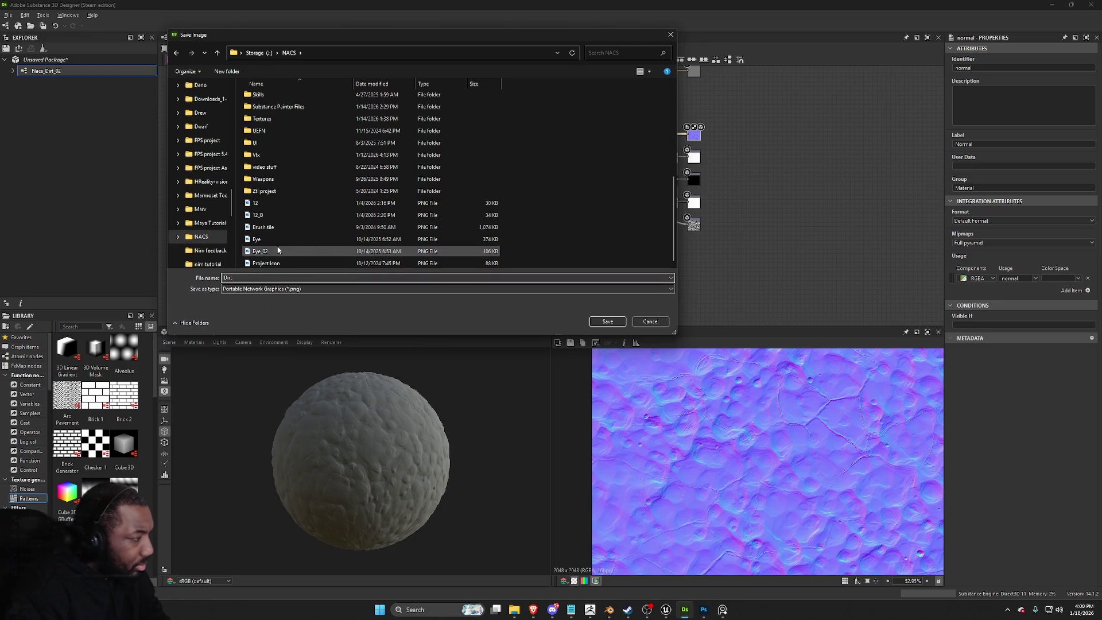
left_click(598, 322)
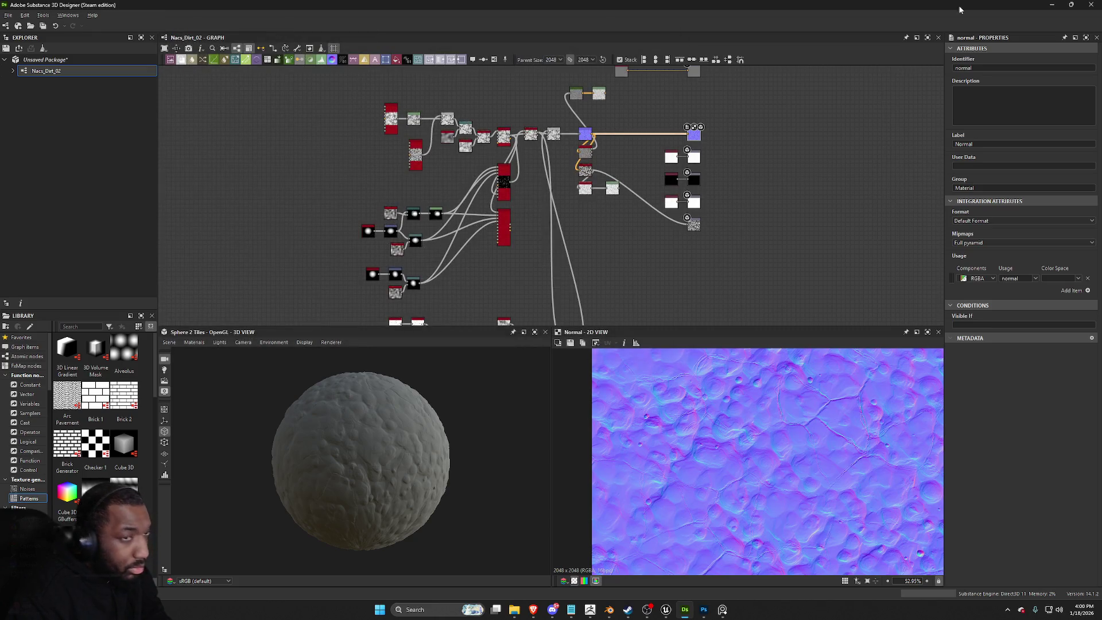
left_click(1052, 5)
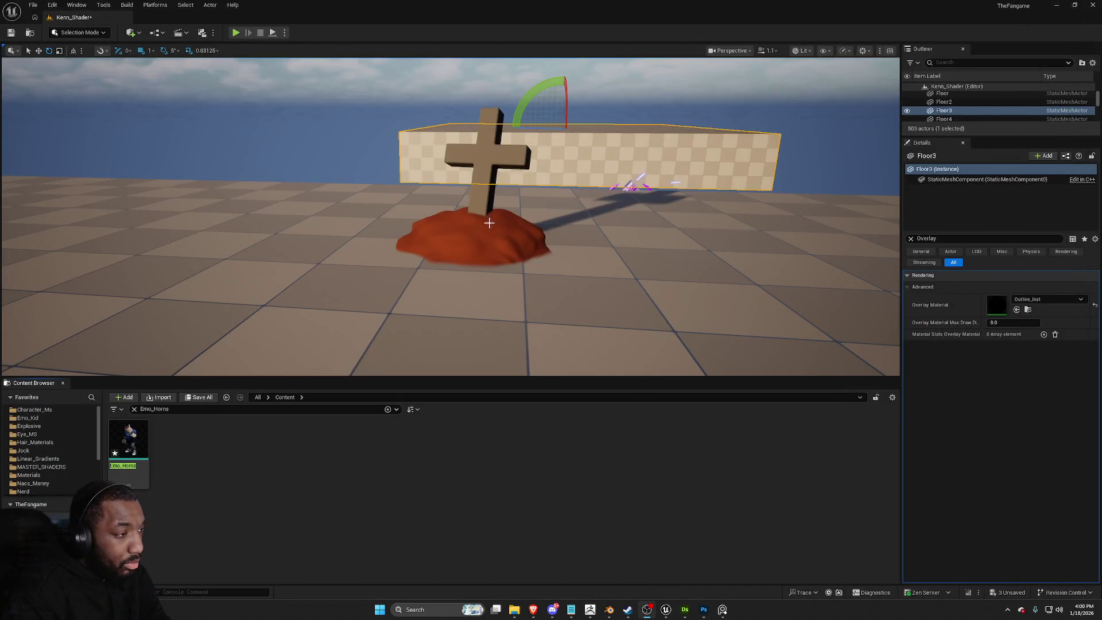
Step: Select the grave mound, locate its asset with Ctrl+B, and open File Explorer at Downloads
left_click(487, 222)
key("ctrl+b")
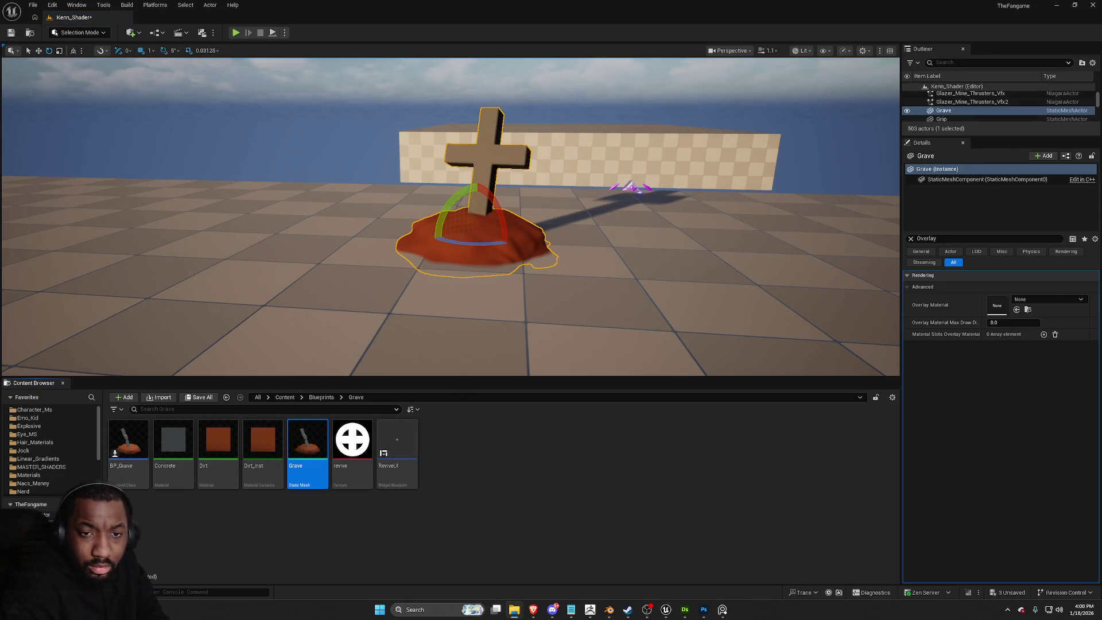
left_click(514, 609)
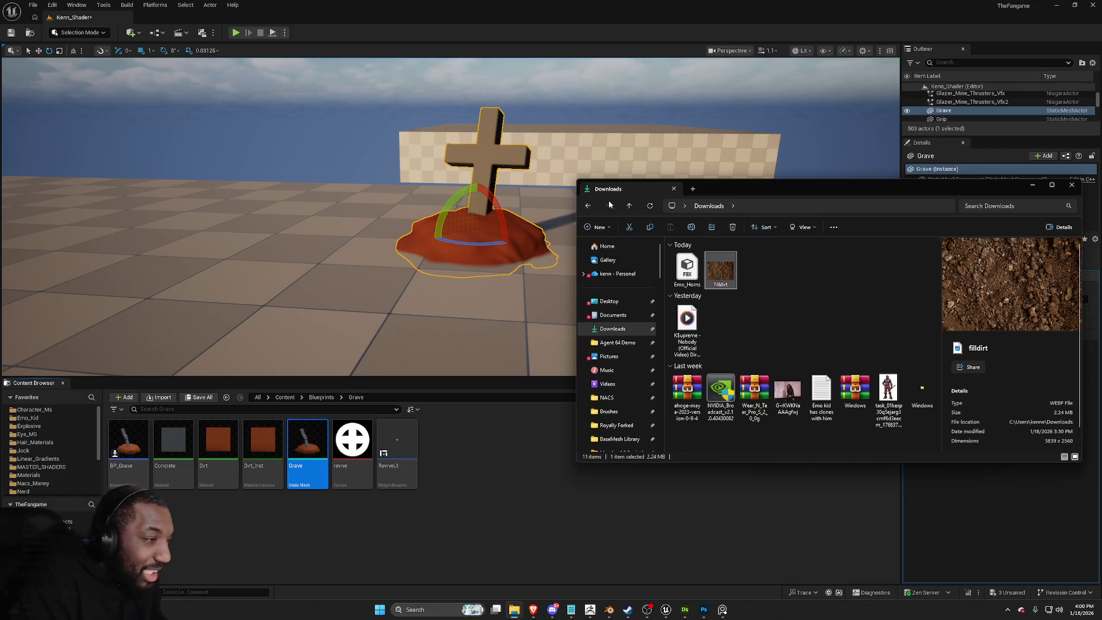
Step: Browse from Zippy up to the NACS folder and select Dirt.png
scroll(625, 363, "down", 5)
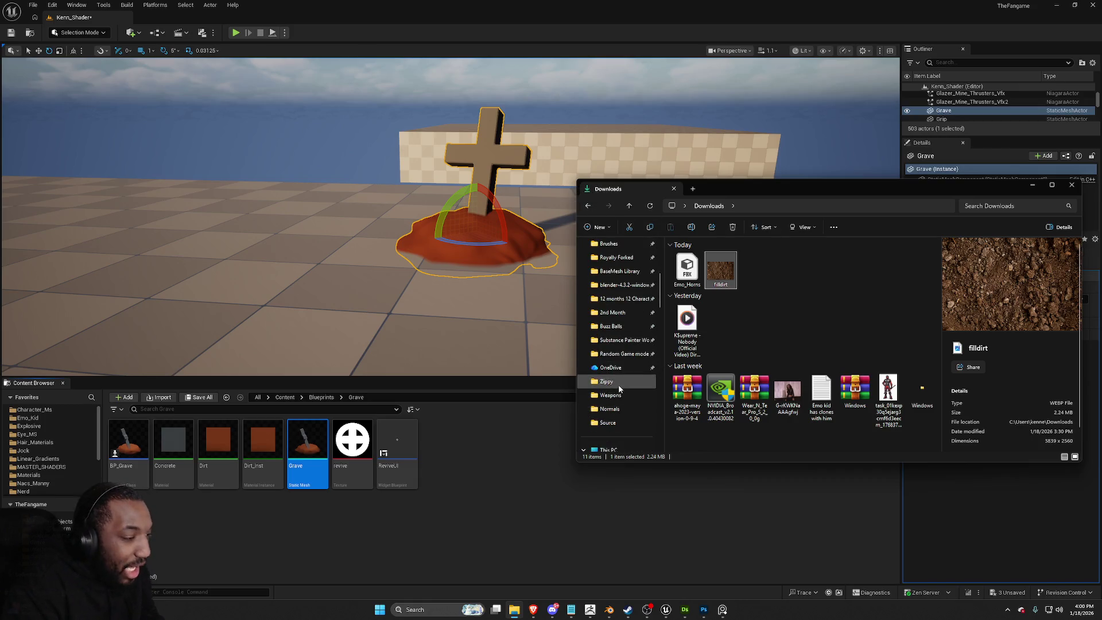
left_click(607, 381)
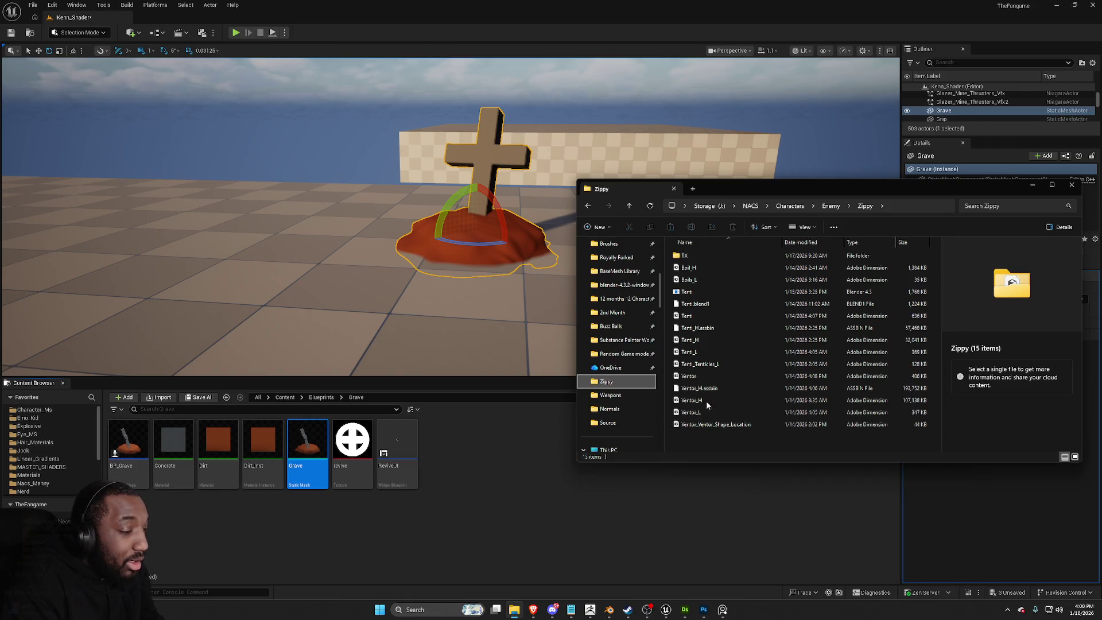
left_click(831, 206)
left_click(788, 206)
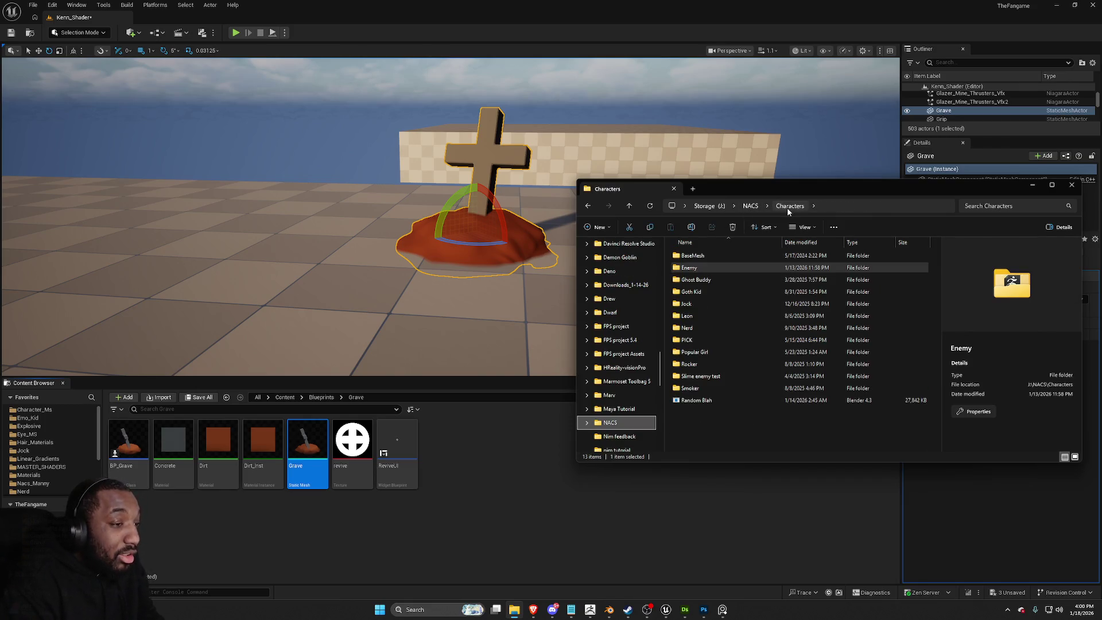
left_click(753, 207)
scroll(752, 353, "down", 8)
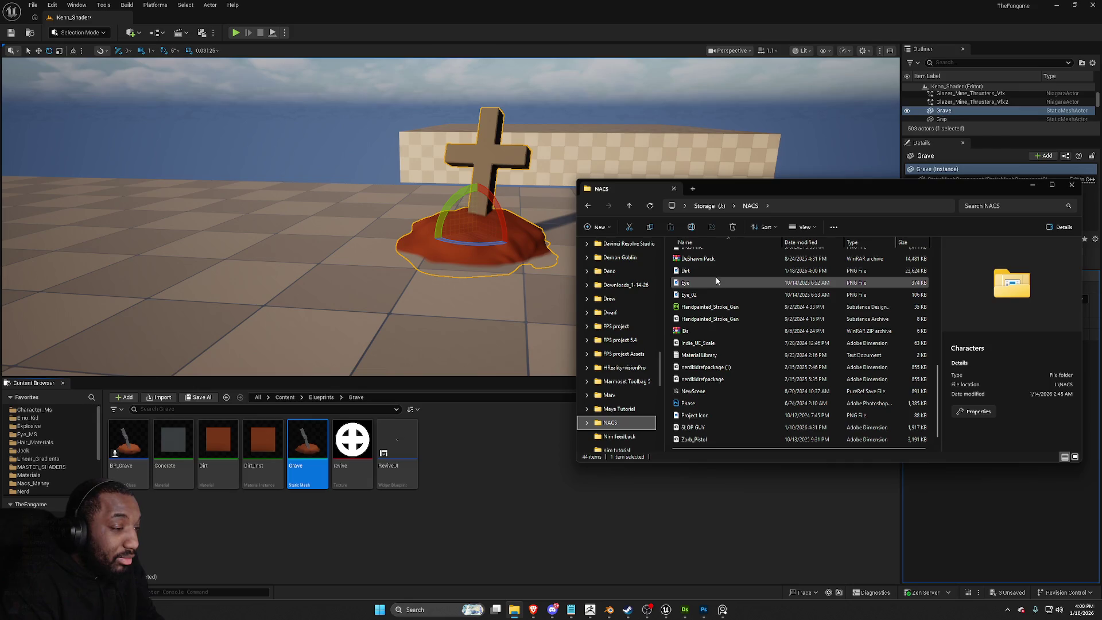
left_click(687, 271)
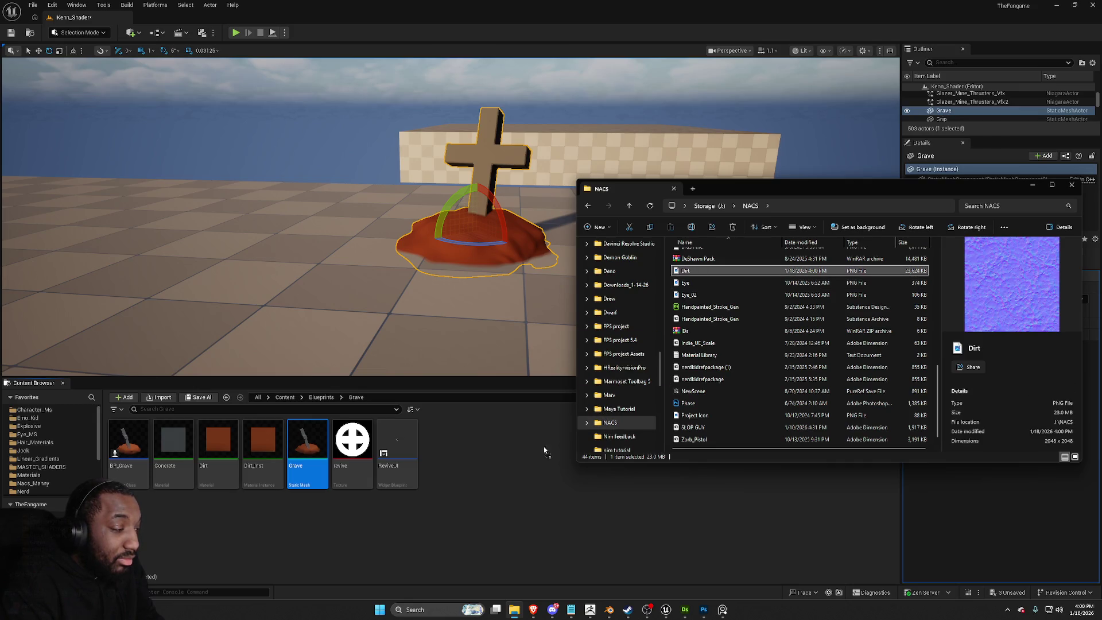
left_click(498, 477)
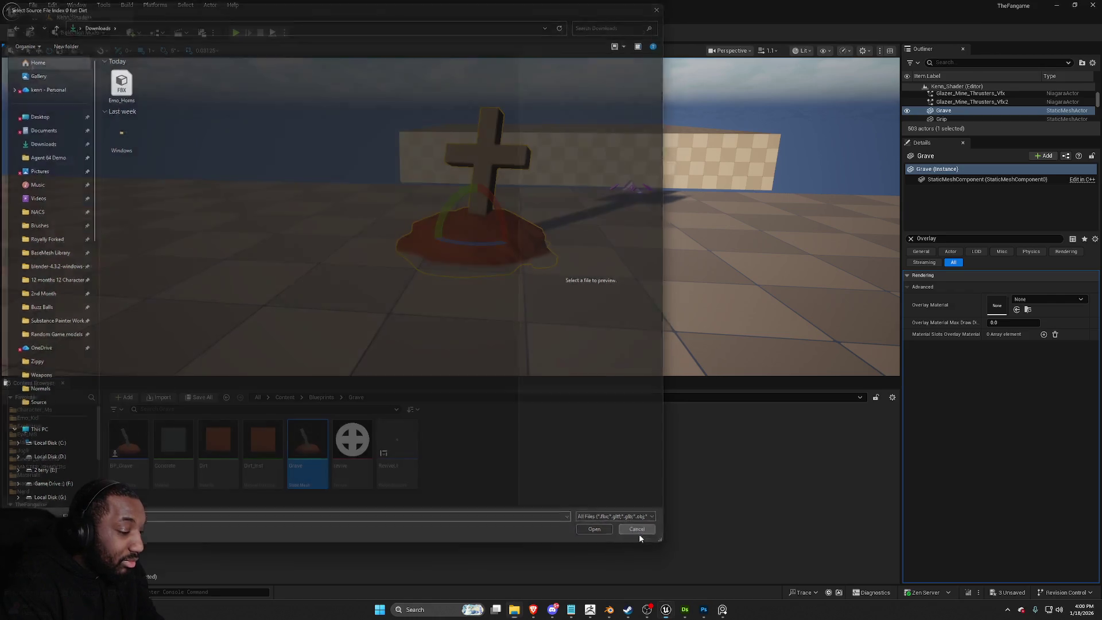
left_click(638, 532)
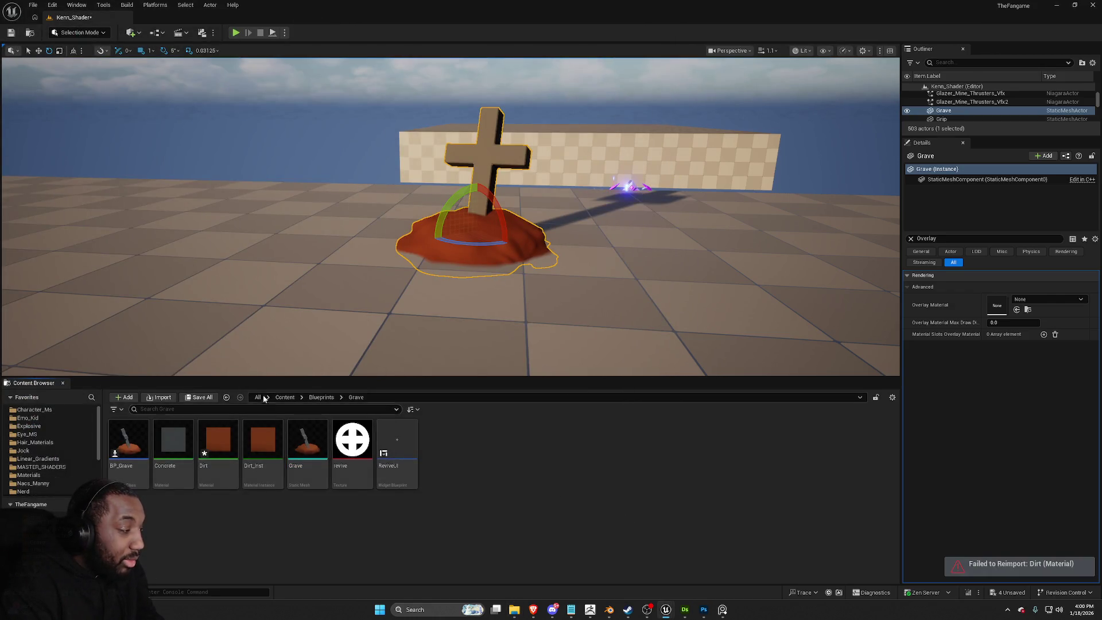
key("alt+Tab")
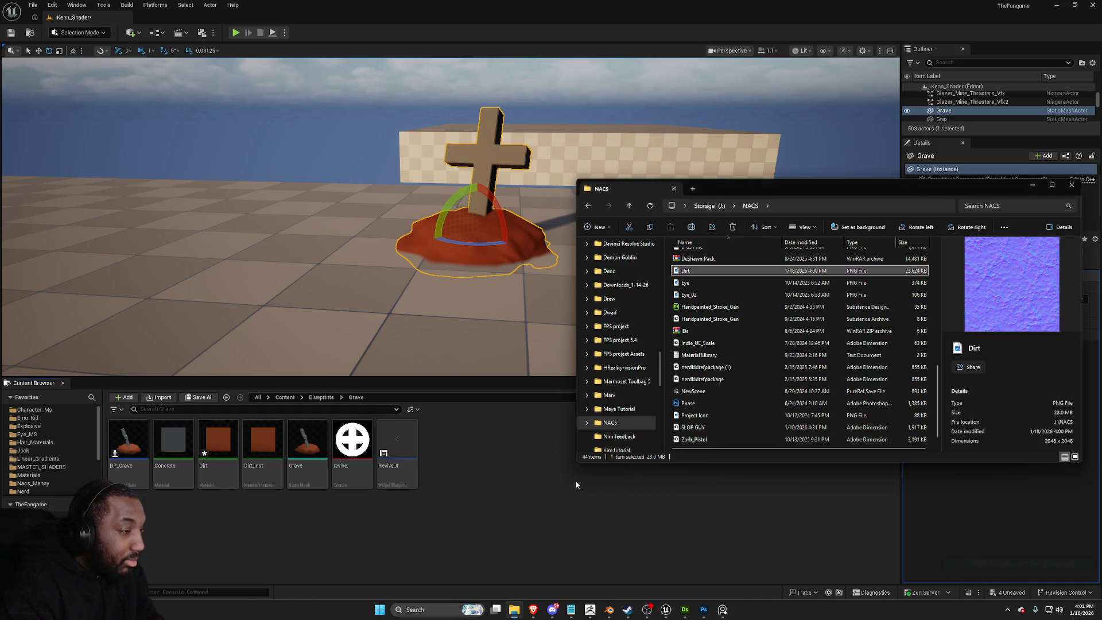
left_click_drag(476, 487, 474, 481)
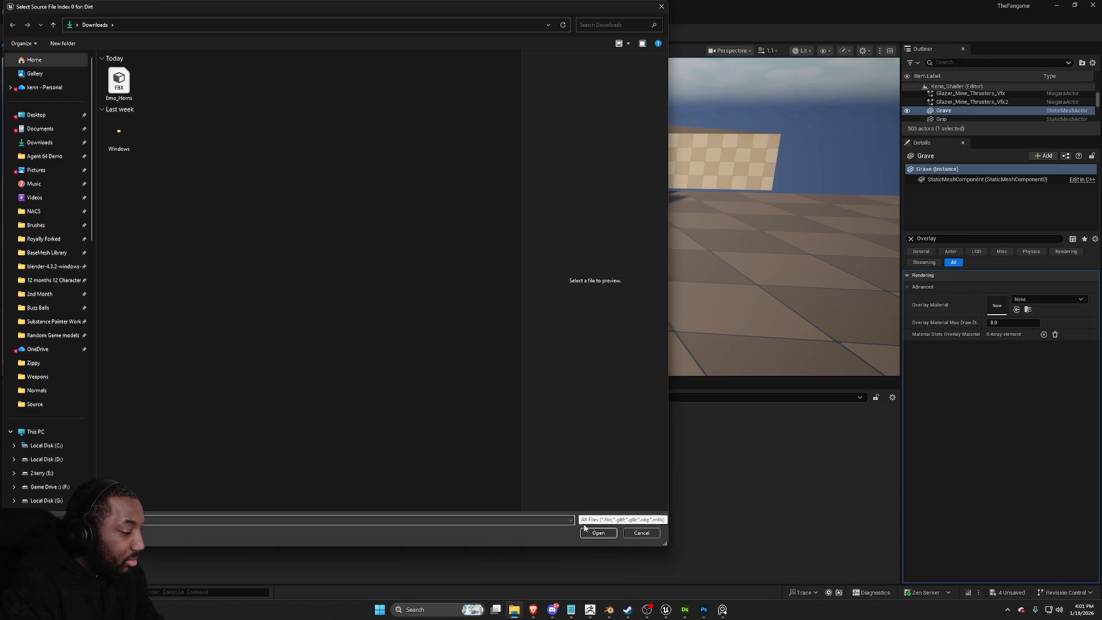
left_click(643, 534)
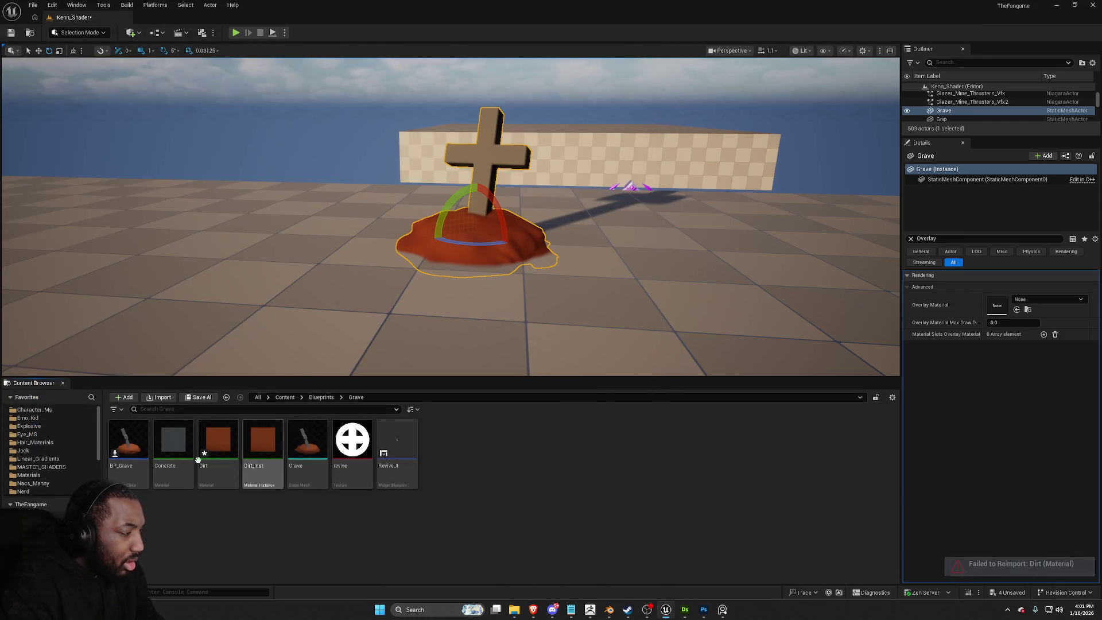
left_click(170, 454)
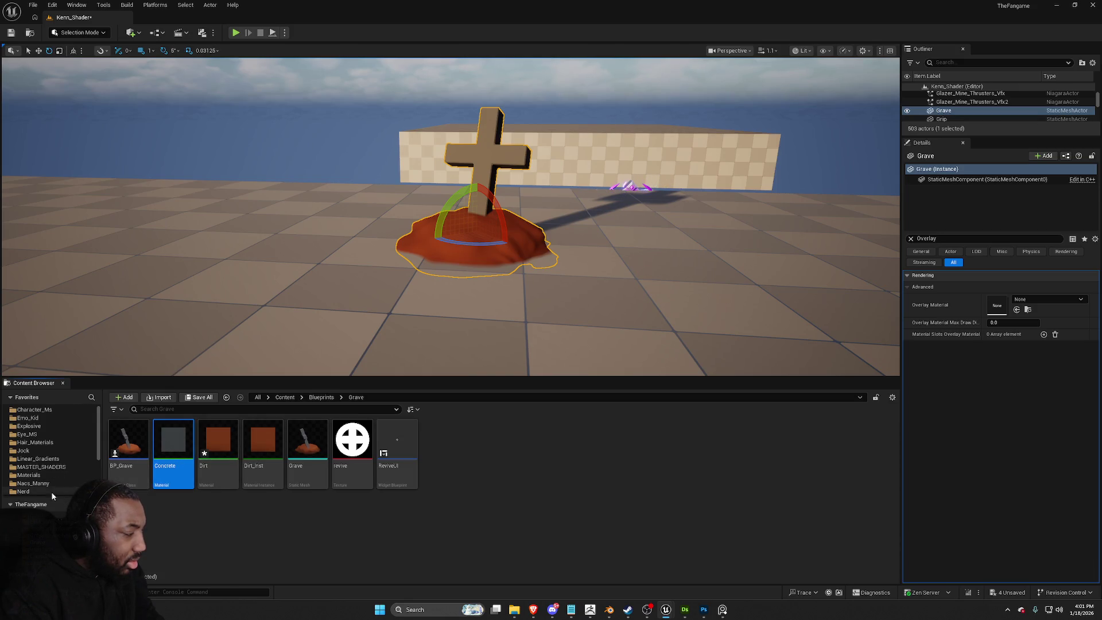
scroll(55, 475, "down", 2)
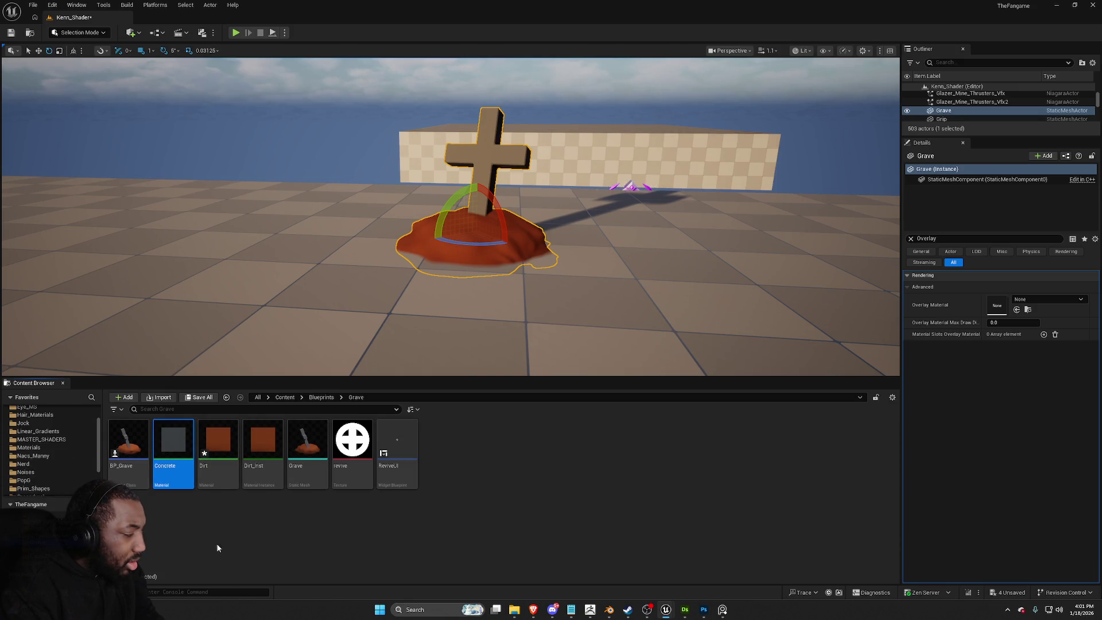
left_click(515, 610)
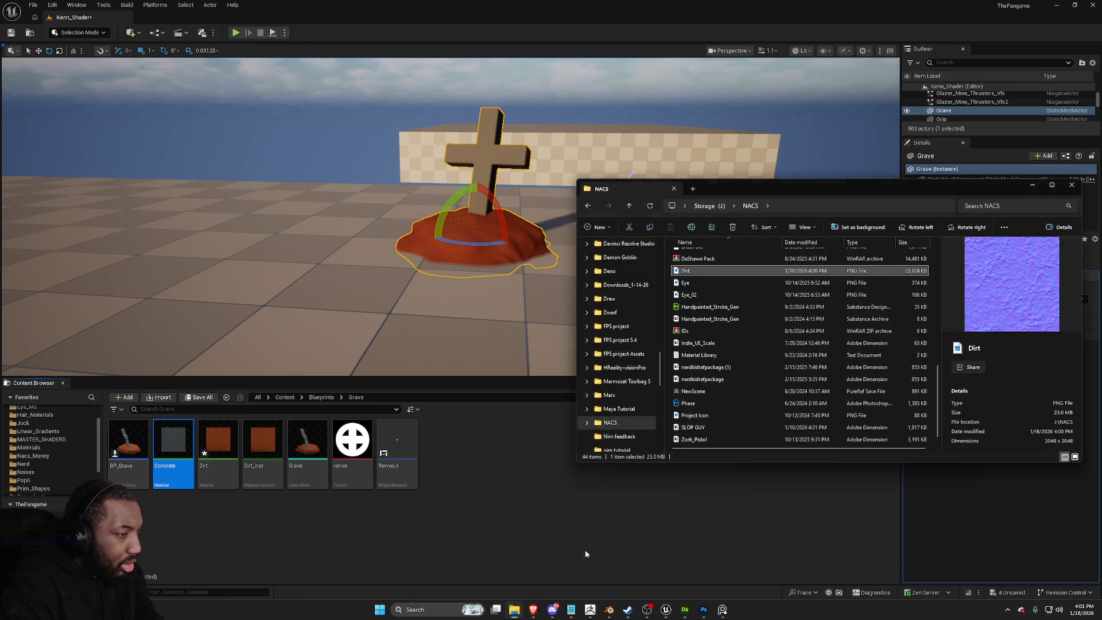
Step: Preview Dirt.png, then go to the Nerd > MASTER_SHADERS content folder
double_click(691, 271)
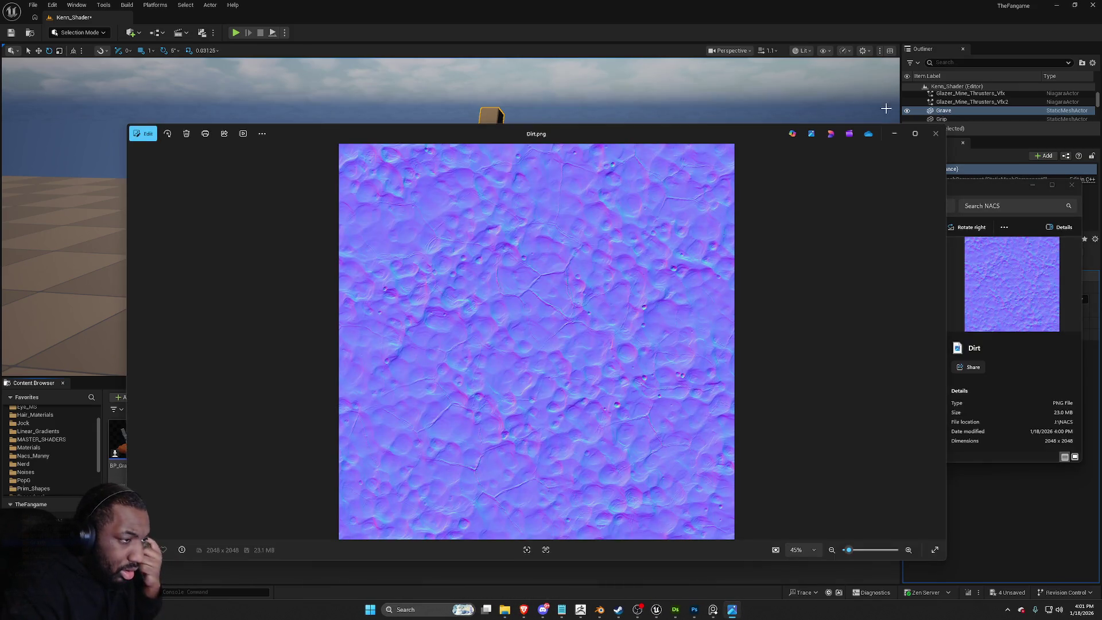
left_click(933, 136)
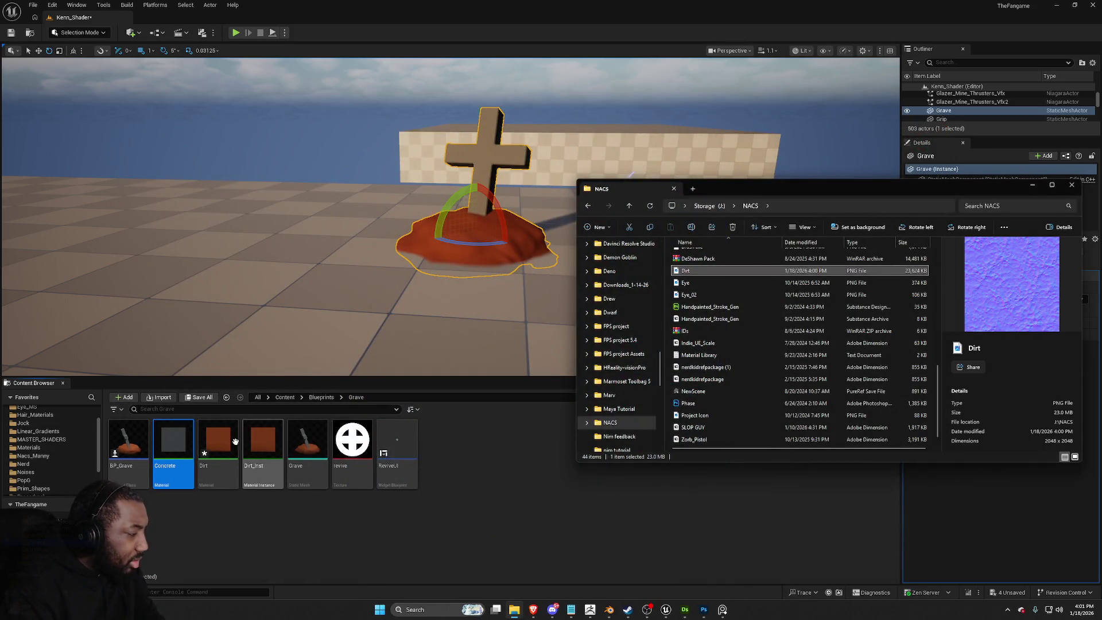
left_click(36, 464)
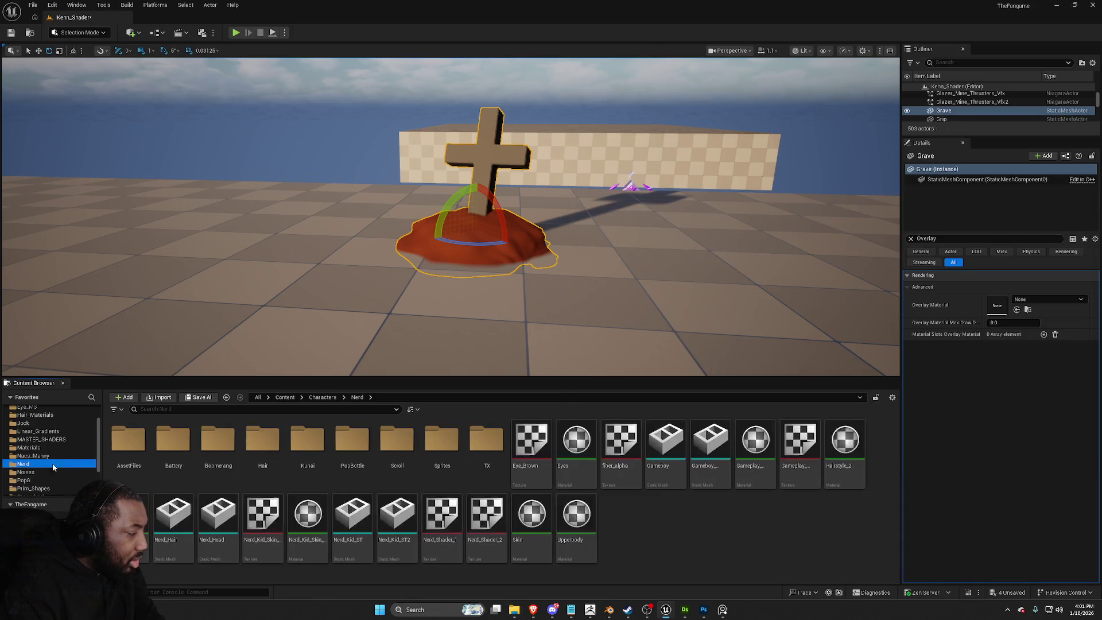
left_click(42, 439)
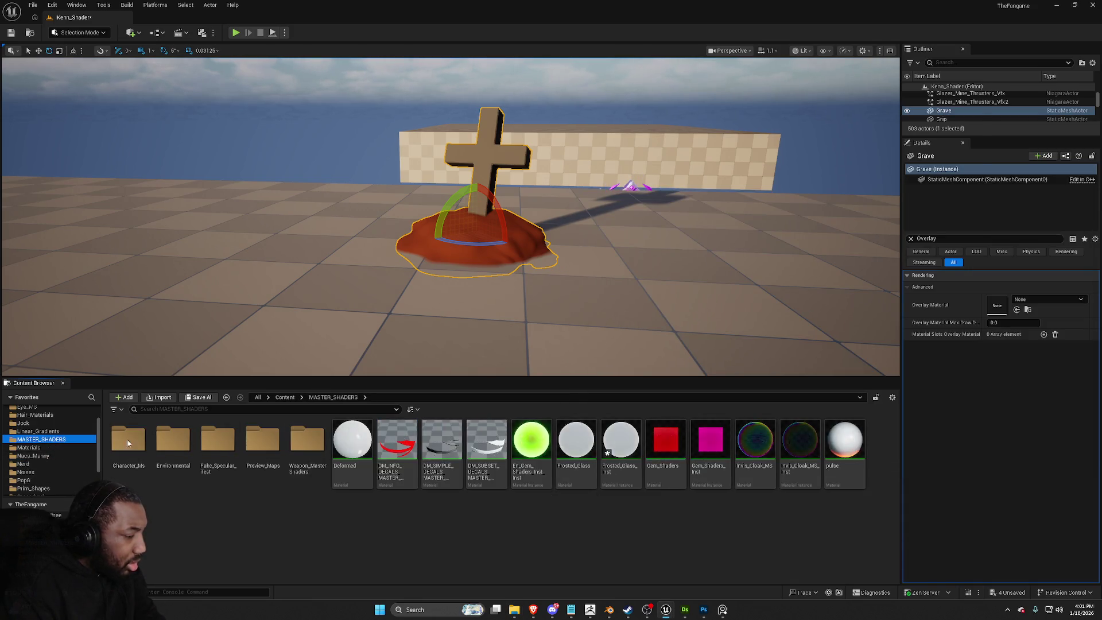
Step: Bring Dirt.png into MASTER_SHADERS as a Dirt normal-map texture and return to the Grave folder
key("alt+Tab")
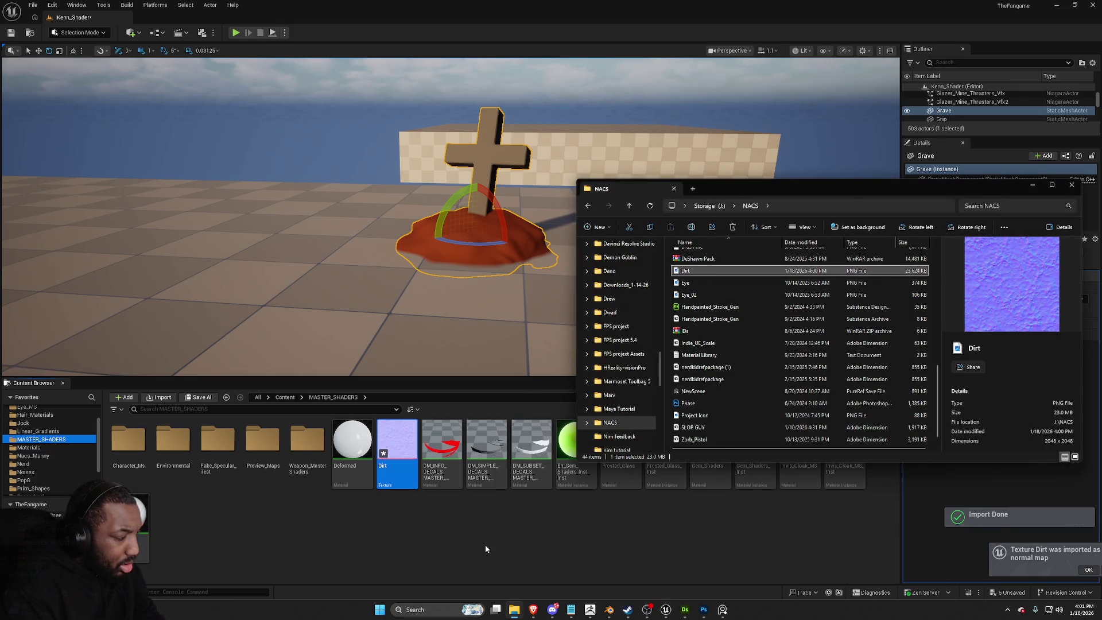
left_click(352, 547)
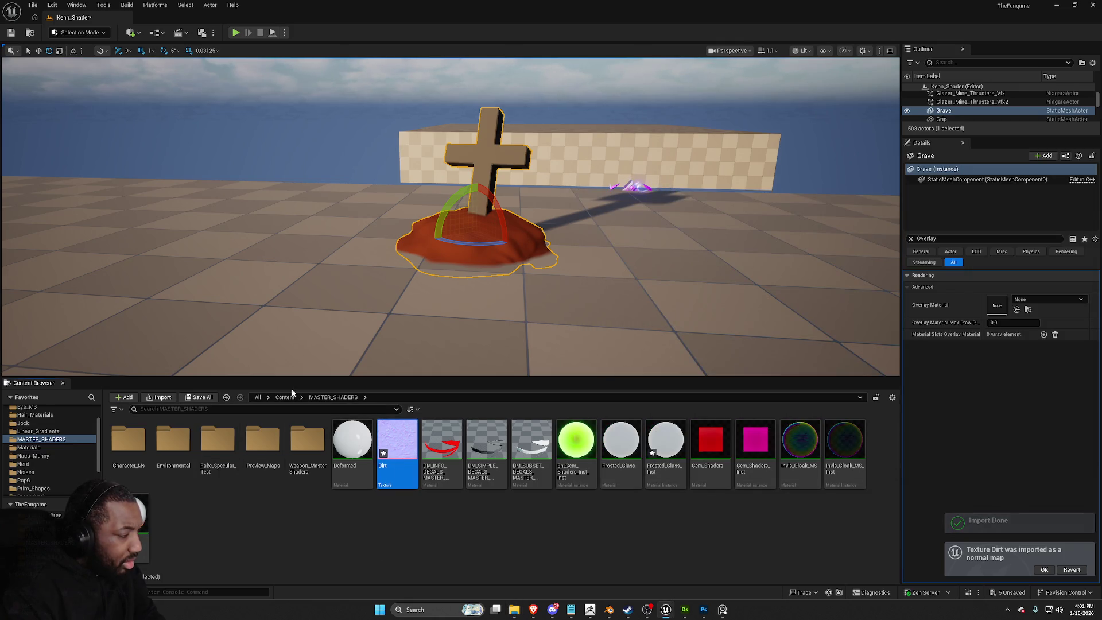
left_click(227, 397)
left_click(226, 397)
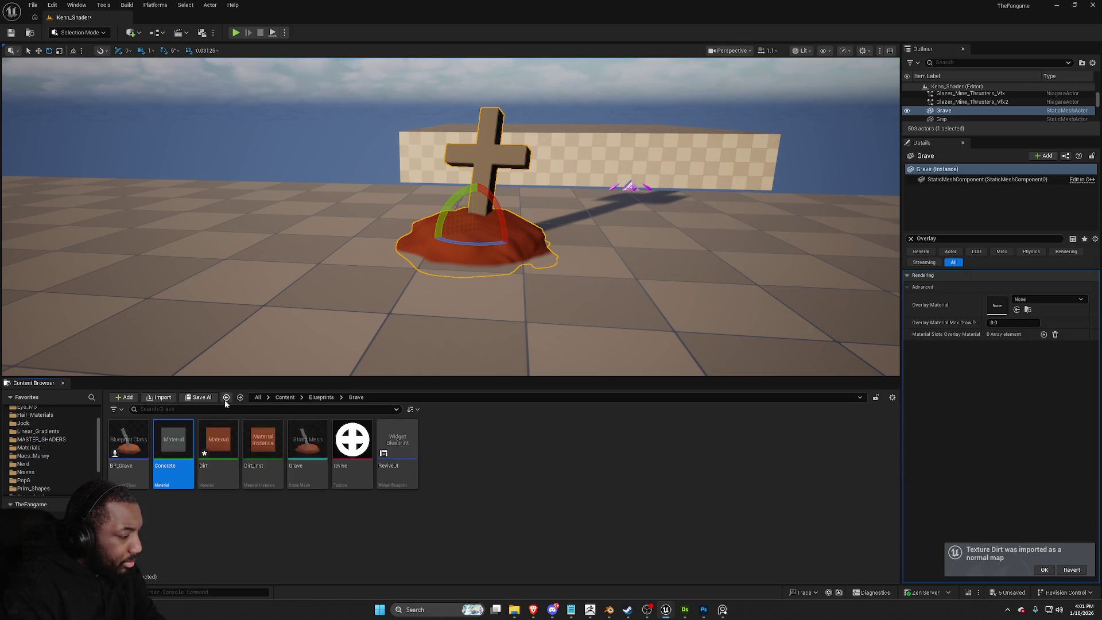
Step: In the Dirt material, wire a Texture Sample of the Dirt texture's RGB into Normal
double_click(218, 440)
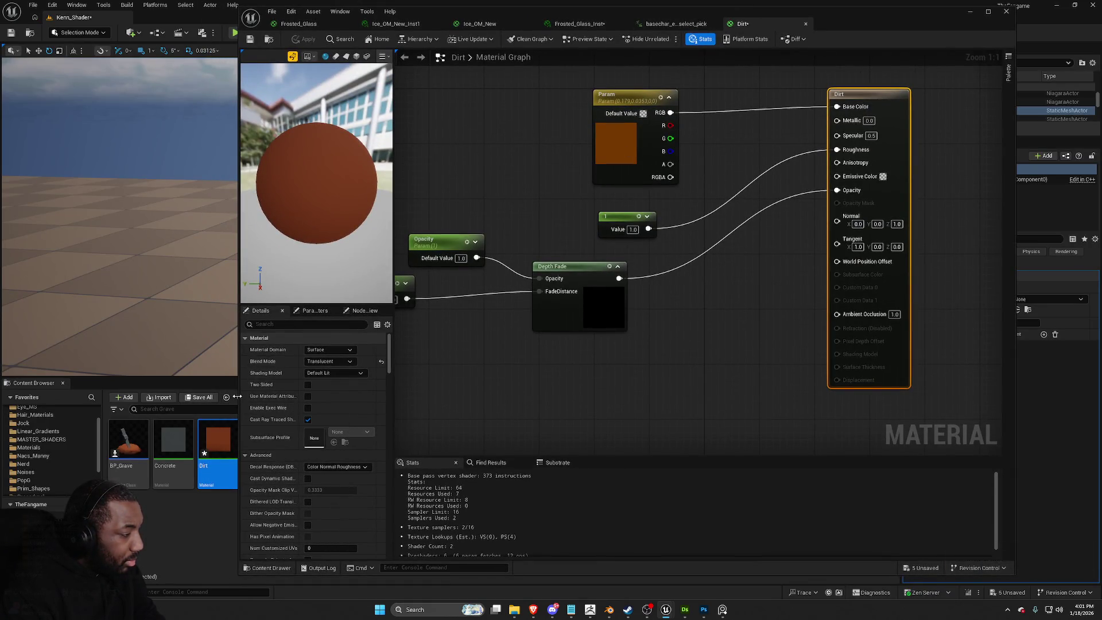
left_click(236, 400)
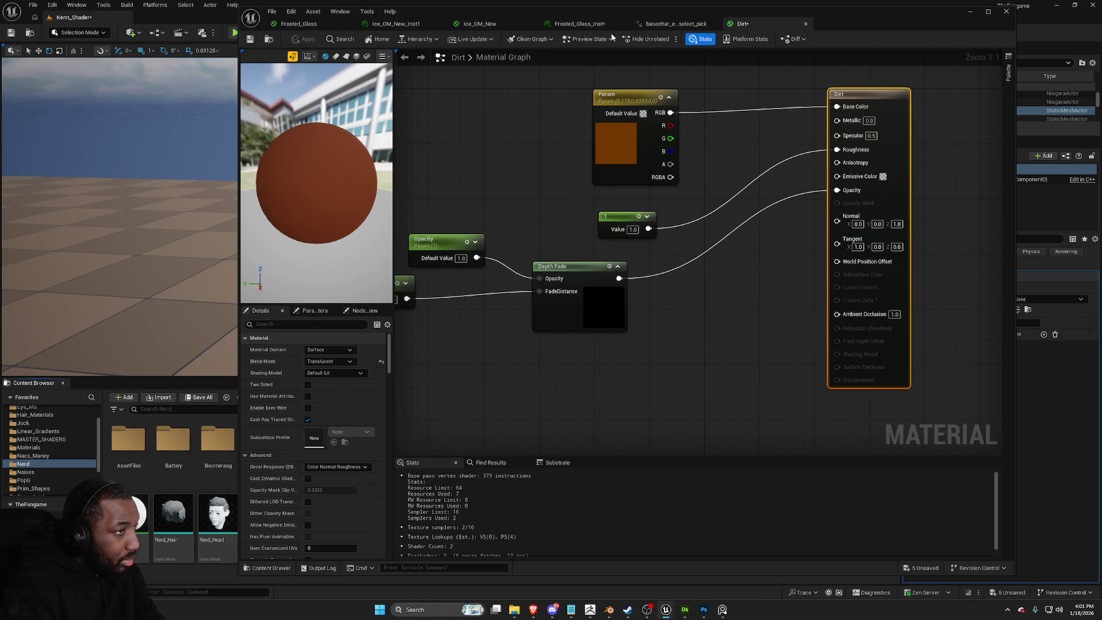
left_click_drag(844, 22, 1101, 21)
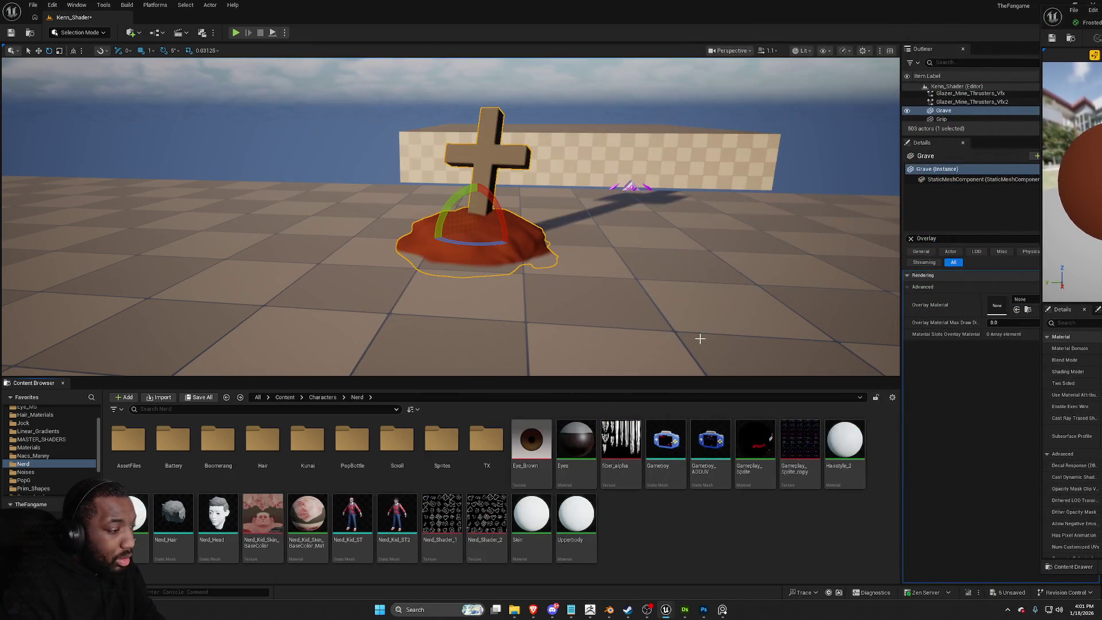
left_click(239, 397)
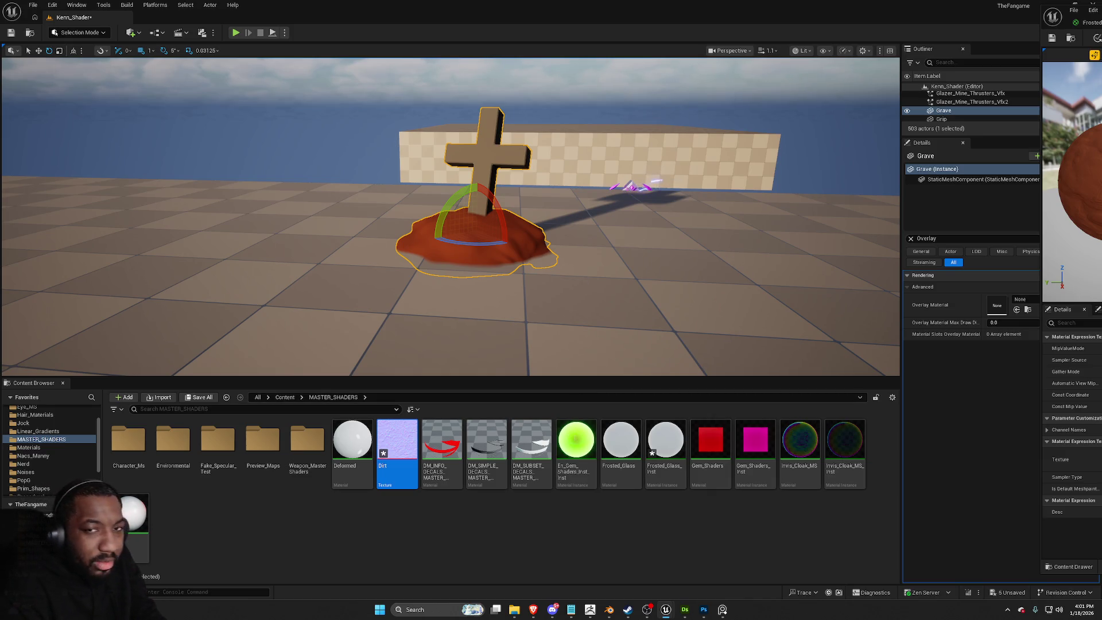
mouse_move(1099, 17)
left_mouse_down()
mouse_move(667, 167)
mouse_move(692, 173)
left_mouse_up()
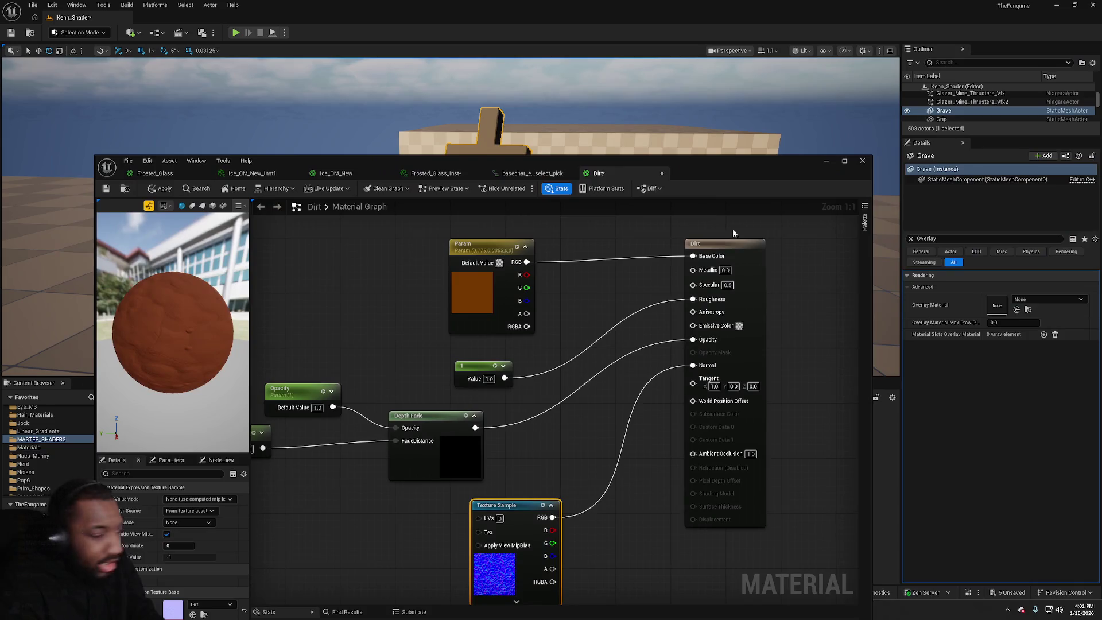
left_click(823, 161)
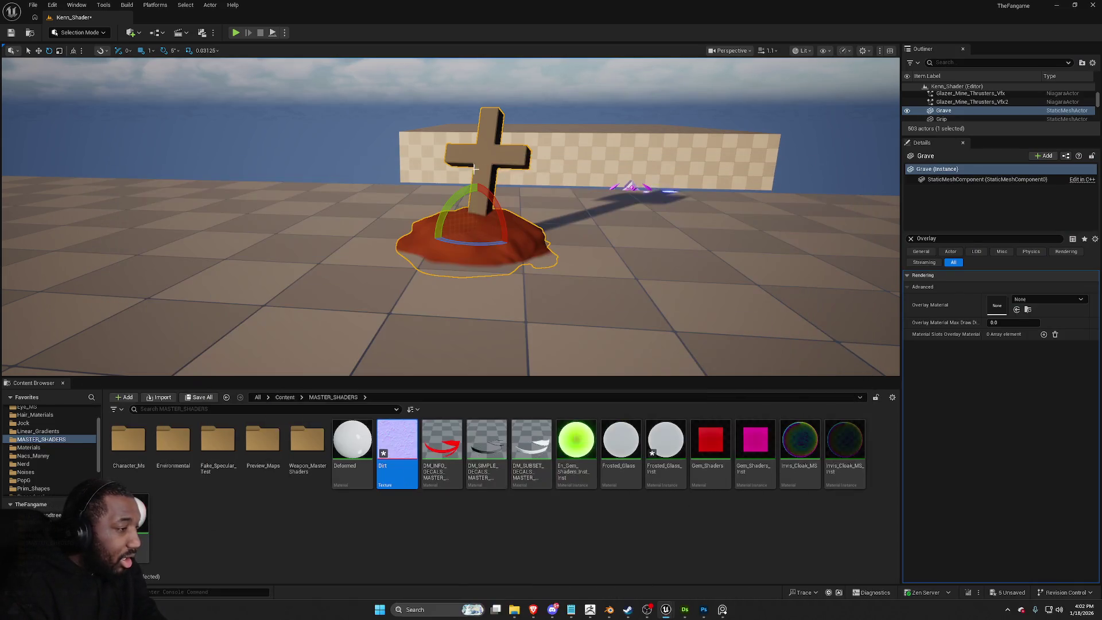